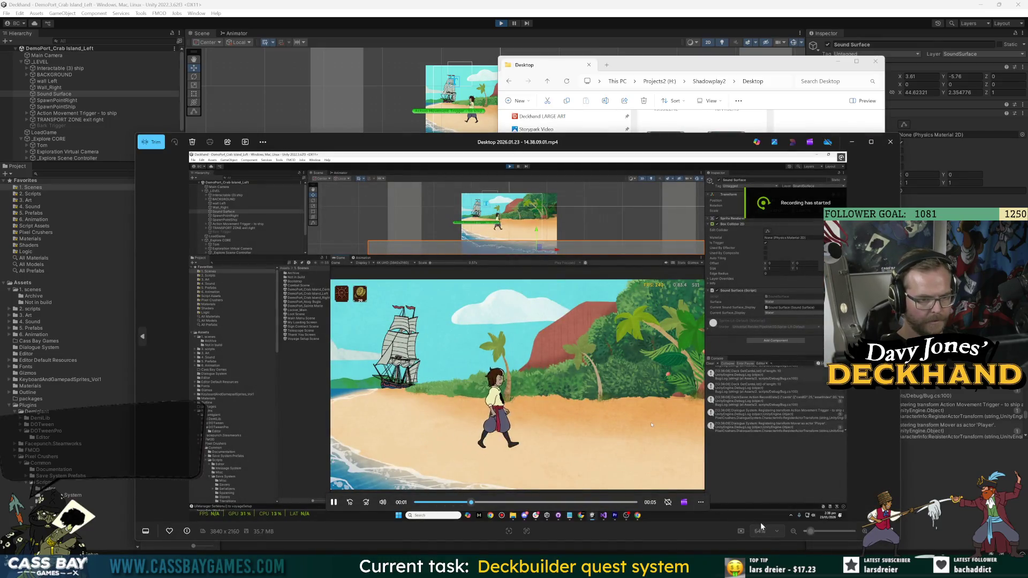
Step: Close the reviewed beach-walk clip and bring up the NVIDIA capture overlay
{"action": "mouse_move", "coordinate": [389, 503]}
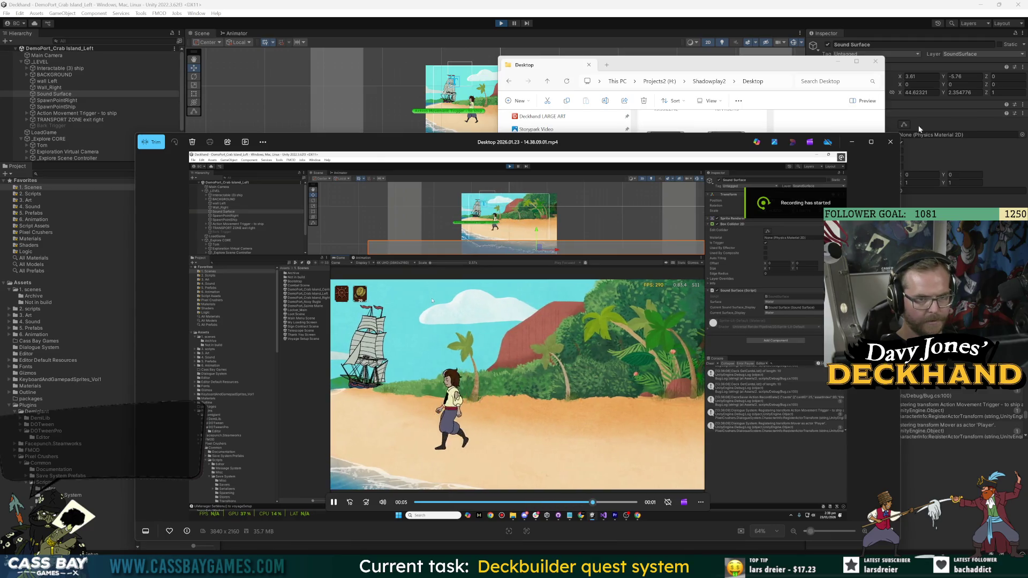
{"action": "key", "text": "alt+F4"}
{"action": "key", "text": "alt+z"}
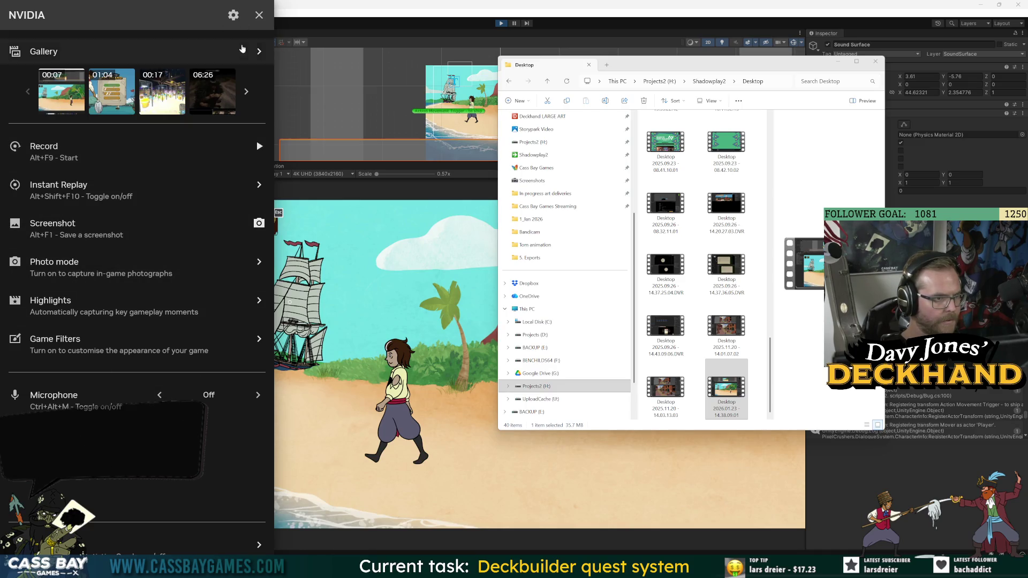
Step: Raise recorded system sounds from 21% to 86%, keeping Steam Streaming Microphone as the source
{"action": "left_click", "coordinate": [232, 15]}
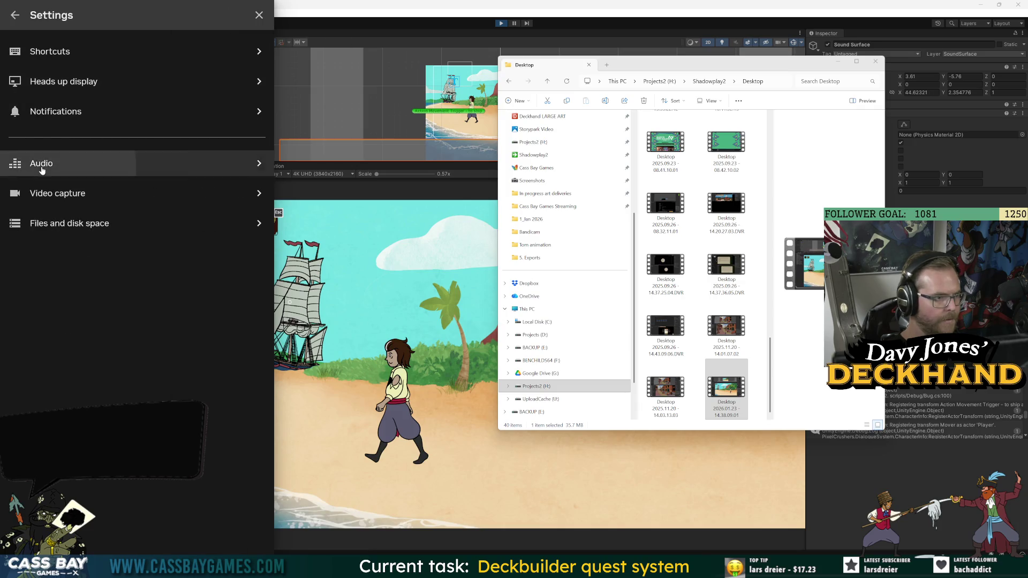
{"action": "left_click", "coordinate": [42, 169]}
{"action": "left_click", "coordinate": [76, 185]}
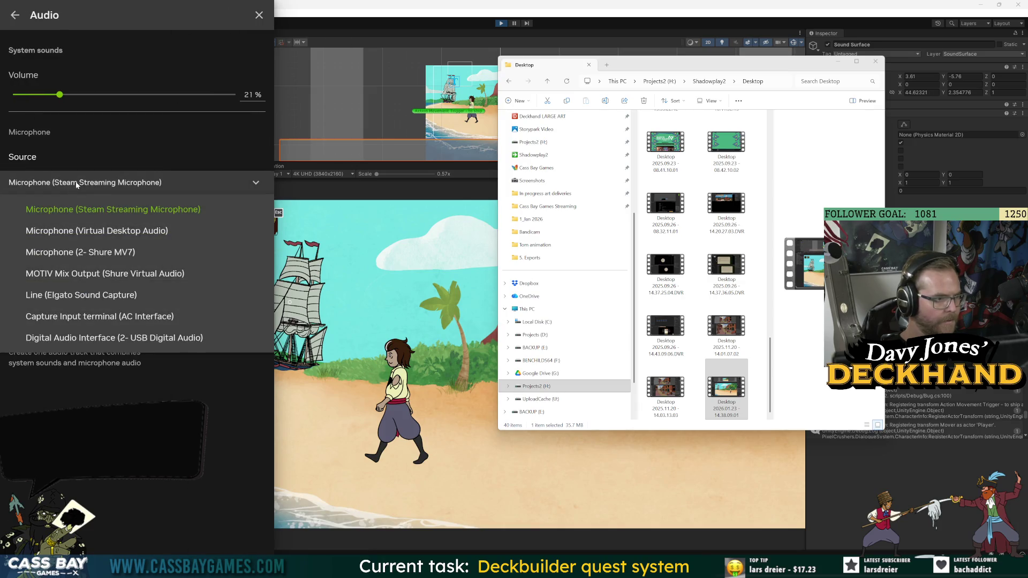
{"action": "left_click", "coordinate": [110, 129]}
{"action": "left_click_drag", "start_coordinate": [120, 94], "coordinate": [189, 94]}
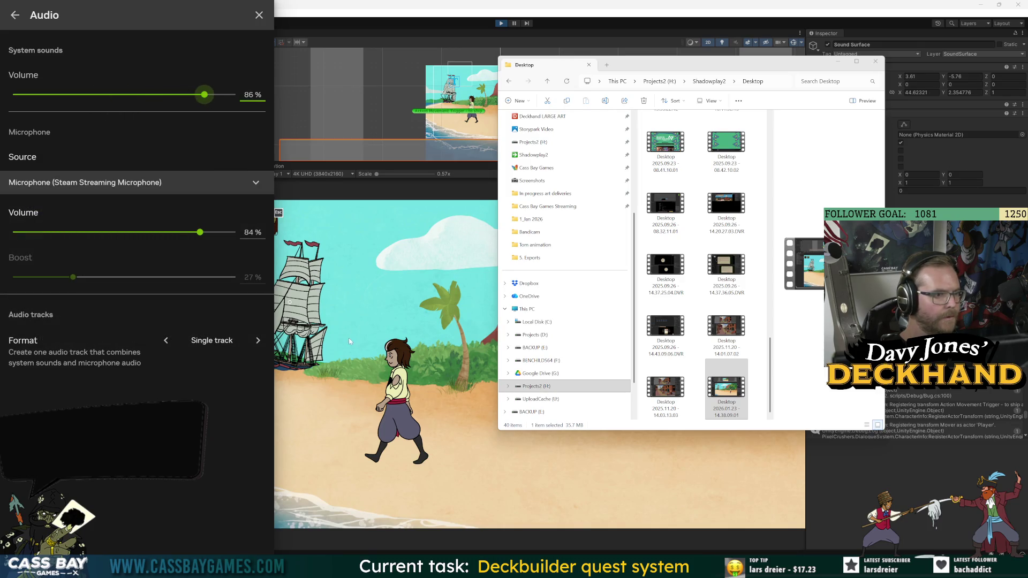
{"action": "left_click_drag", "start_coordinate": [164, 94], "coordinate": [155, 95]}
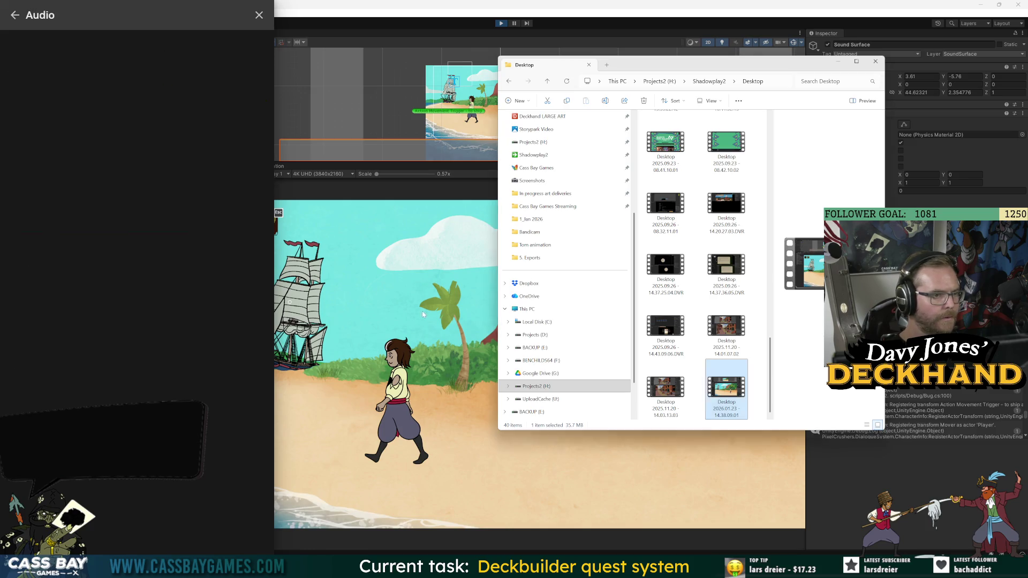
{"action": "left_click", "coordinate": [375, 268]}
{"action": "key", "text": "alt+z"}
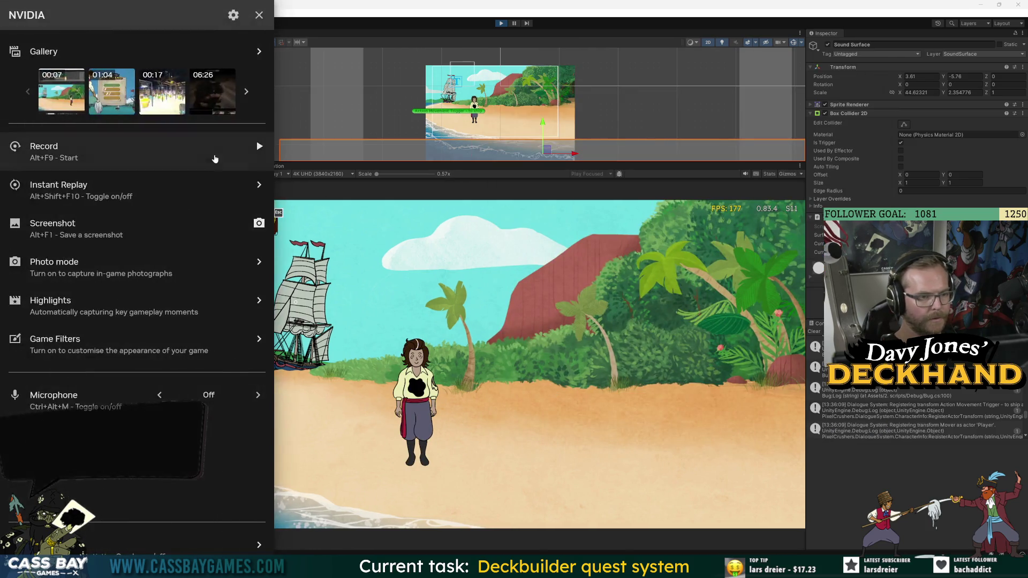
Step: Record a play-test clip of the character walking right along the beach, then back to the ship
{"action": "key", "text": "alt+F9"}
{"action": "key", "text": "alt+z"}
{"action": "key", "text": "d"}
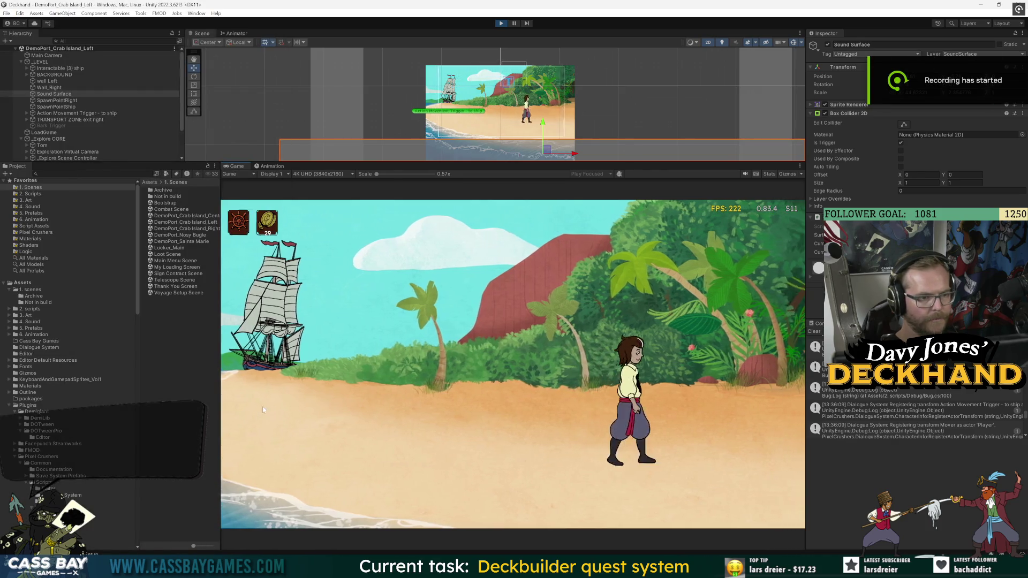
{"action": "key", "text": "a"}
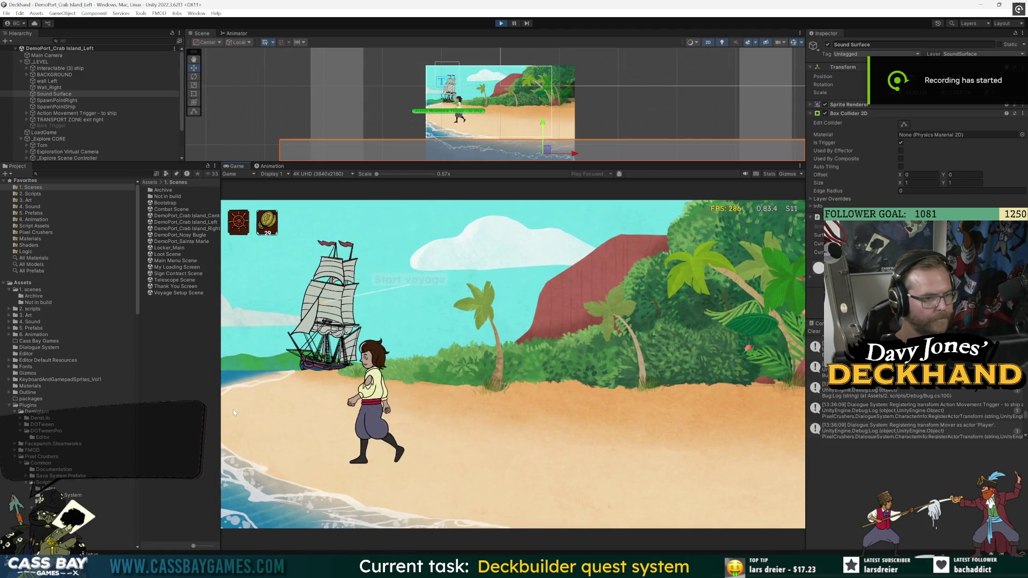
{"action": "key", "text": "alt+z"}
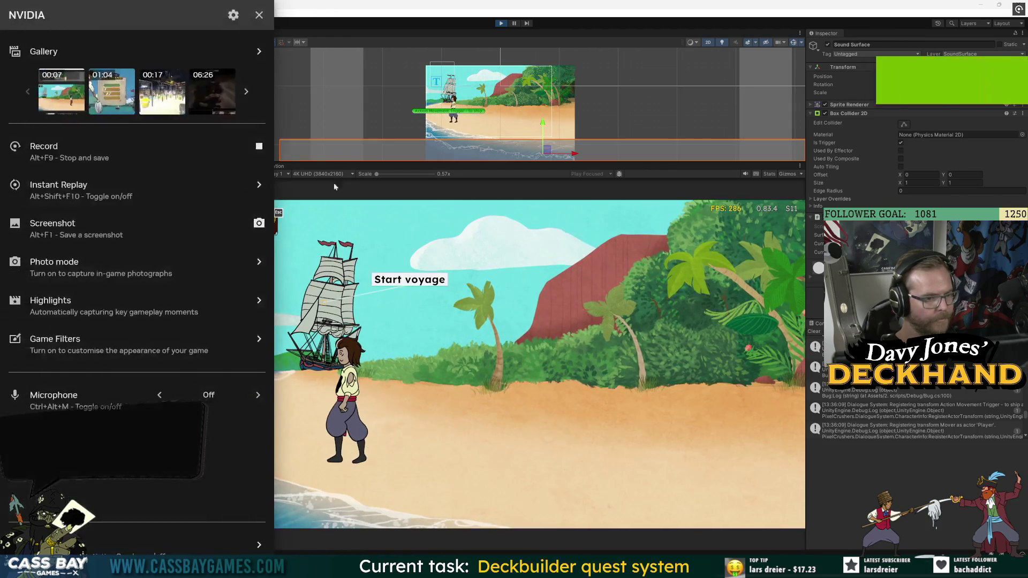
{"action": "key", "text": "alt+z"}
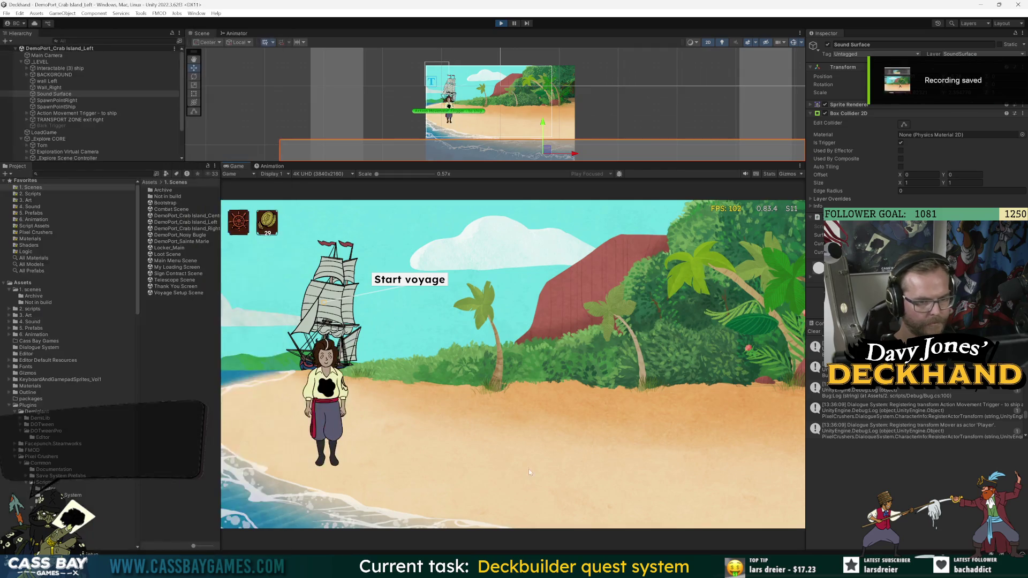
Step: Bring the Desktop recordings folder forward and scroll to the newest clip
{"action": "mouse_move", "coordinate": [506, 568]}
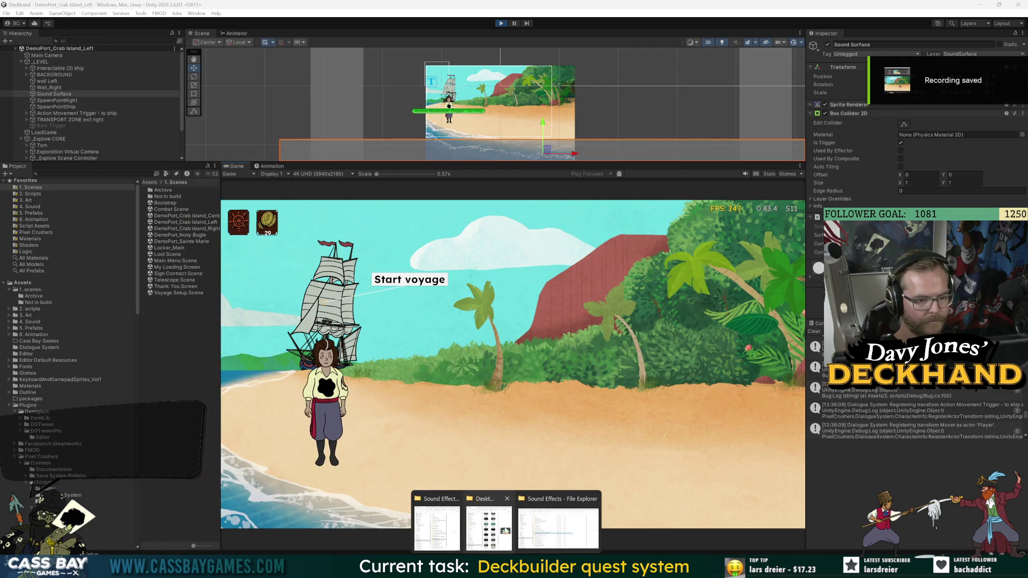
{"action": "left_click", "coordinate": [505, 530]}
{"action": "scroll", "coordinate": [664, 268], "scroll_direction": "down", "scroll_amount": 1}
Step: Play the newest beach-walk recording, adjust the volume, and replay it from the start
{"action": "double_click", "coordinate": [663, 399]}
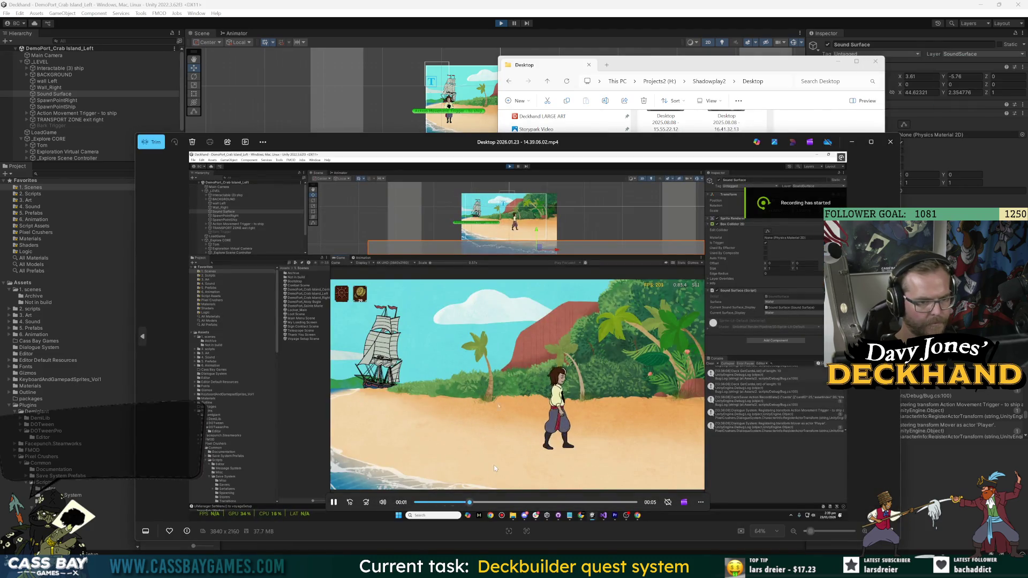
{"action": "left_click", "coordinate": [383, 501]}
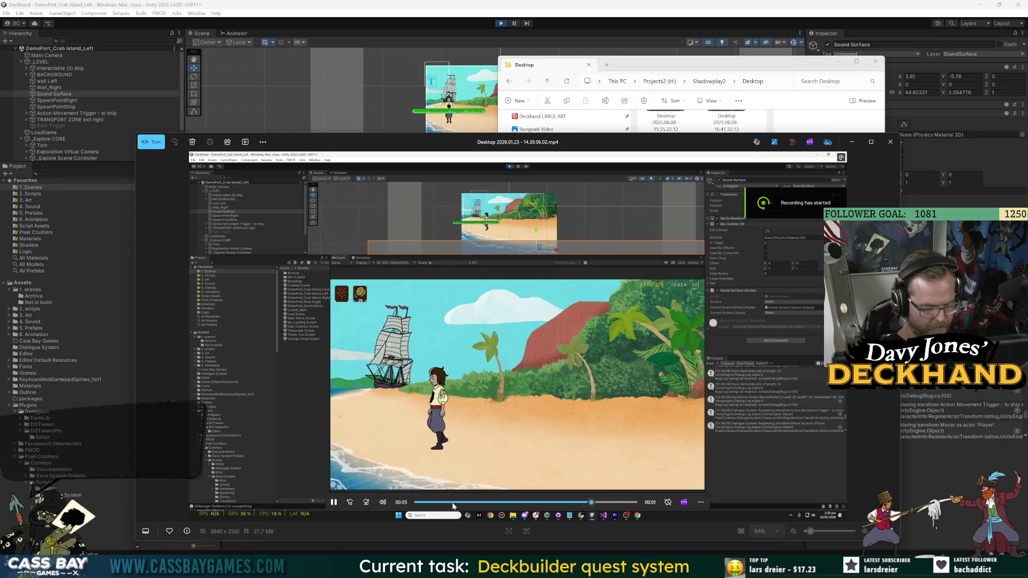
{"action": "key", "text": "XF86AudioLowerVolume"}
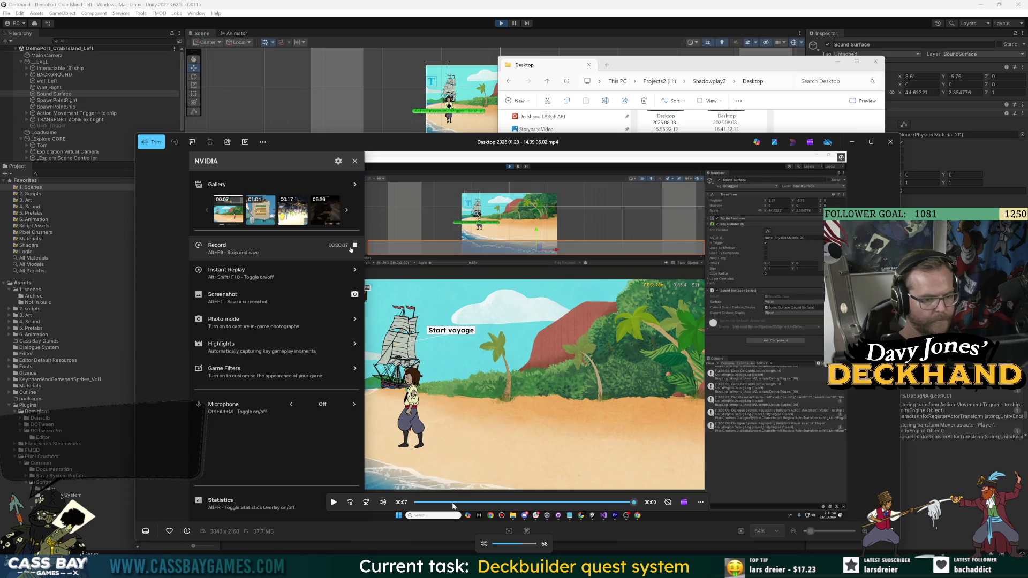
{"action": "left_click", "coordinate": [333, 502]}
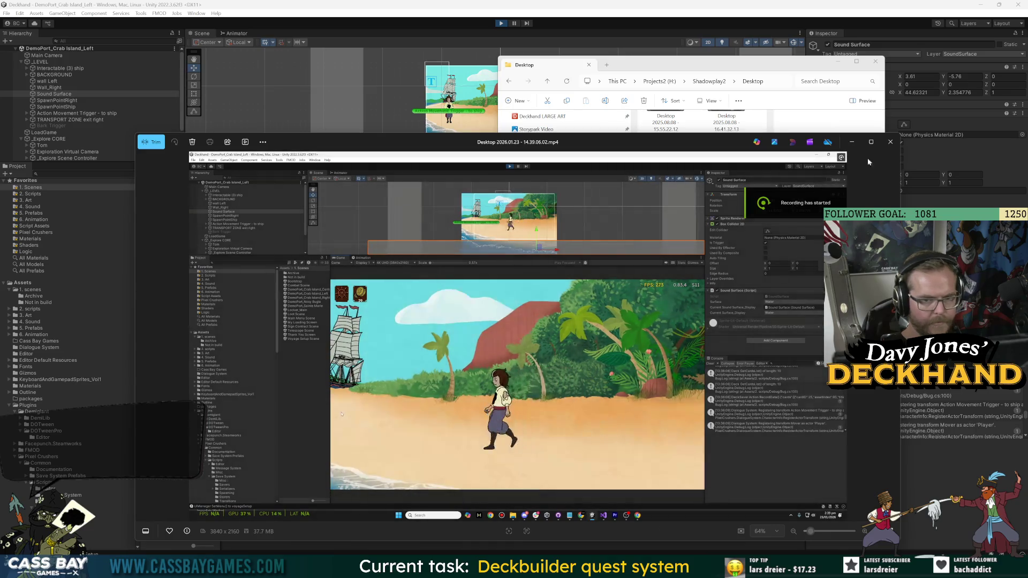
Step: Raise the NVIDIA overlay's recorded system sounds volume to 100%
{"action": "key", "text": "alt+Tab"}
{"action": "key", "text": "alt+z"}
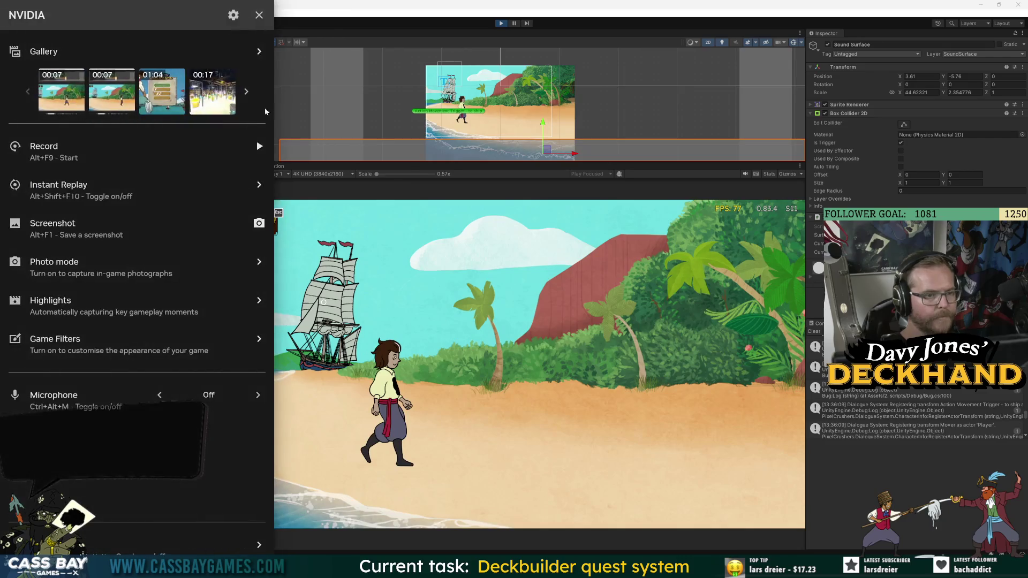
{"action": "left_click", "coordinate": [234, 17]}
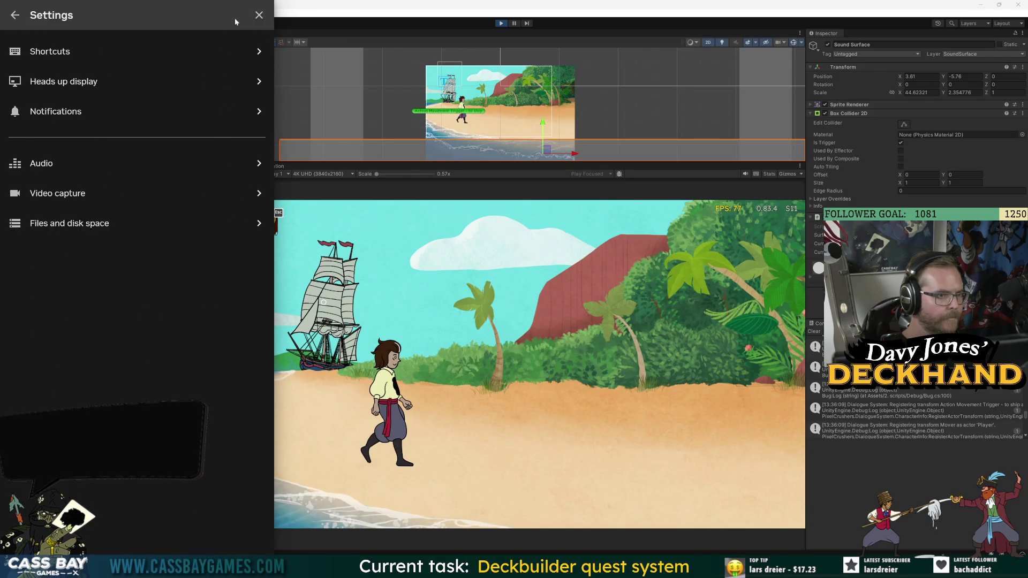
{"action": "left_click", "coordinate": [107, 157]}
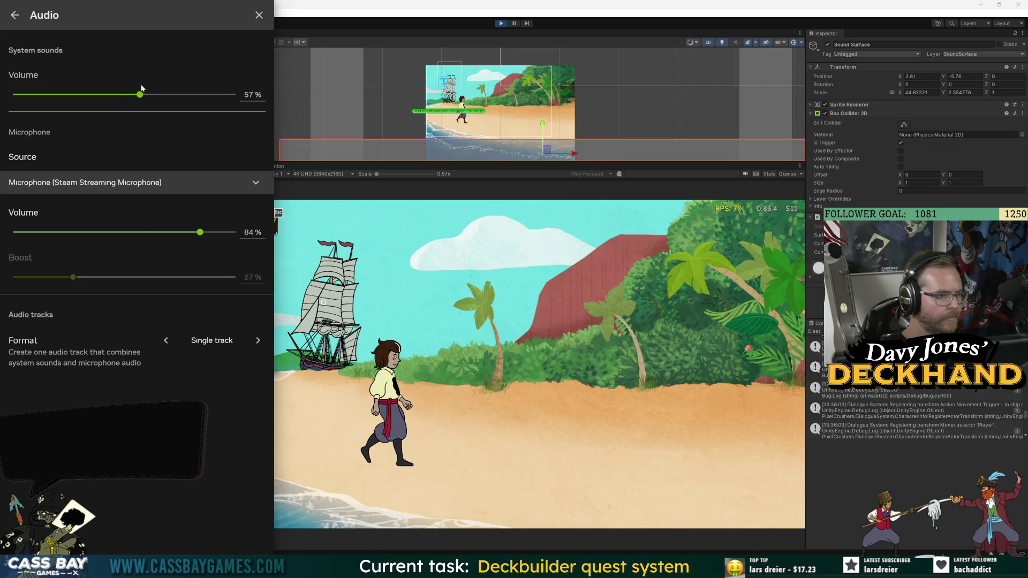
{"action": "left_click_drag", "start_coordinate": [171, 95], "coordinate": [267, 21]}
{"action": "left_click", "coordinate": [259, 16]}
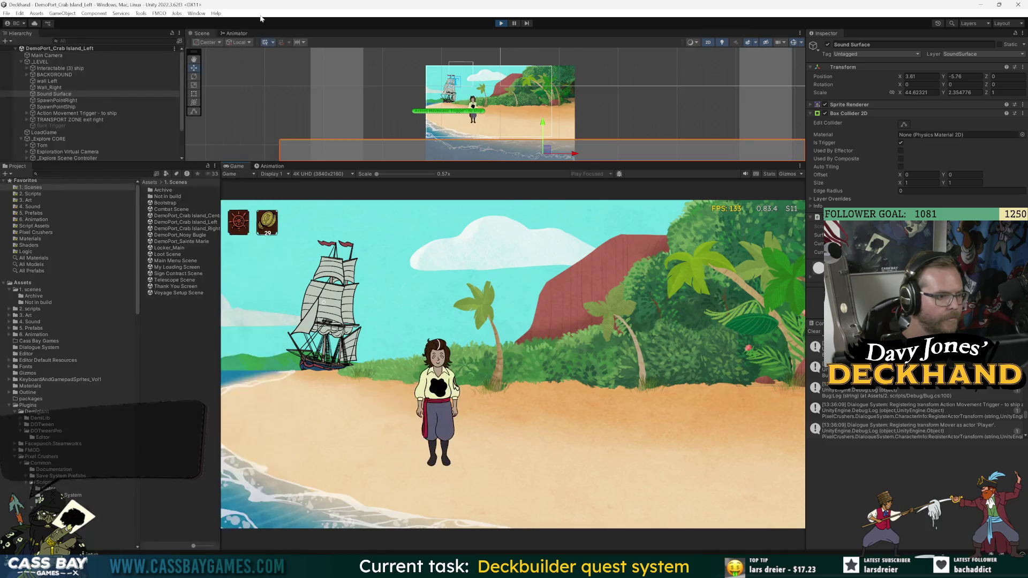
Step: Record another beach-walk clip ending at the ship's Start voyage prompt, then bring up the Desktop folder
{"action": "left_click", "coordinate": [283, 435]}
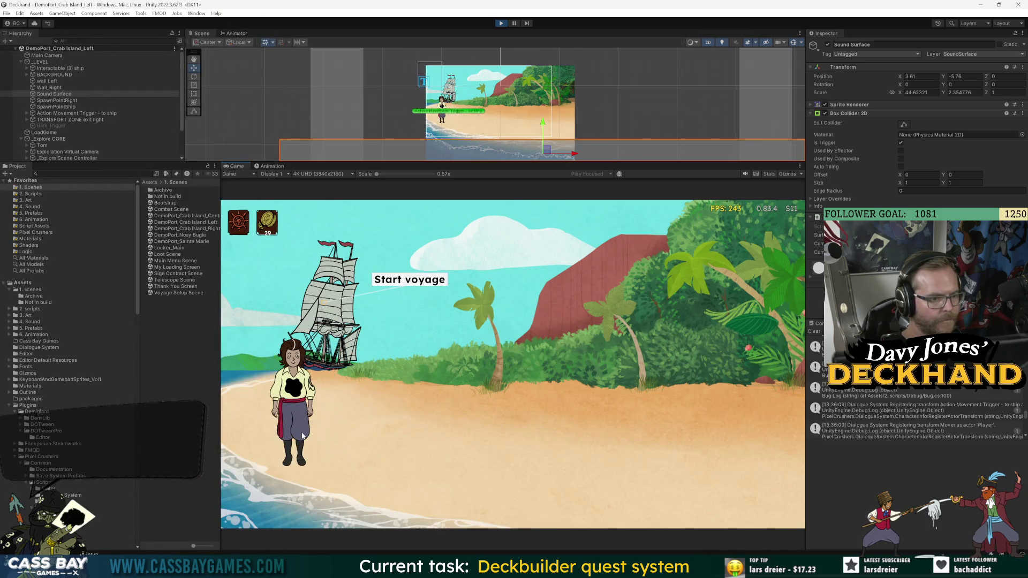
{"action": "key", "text": "alt+z"}
{"action": "left_click", "coordinate": [107, 150]}
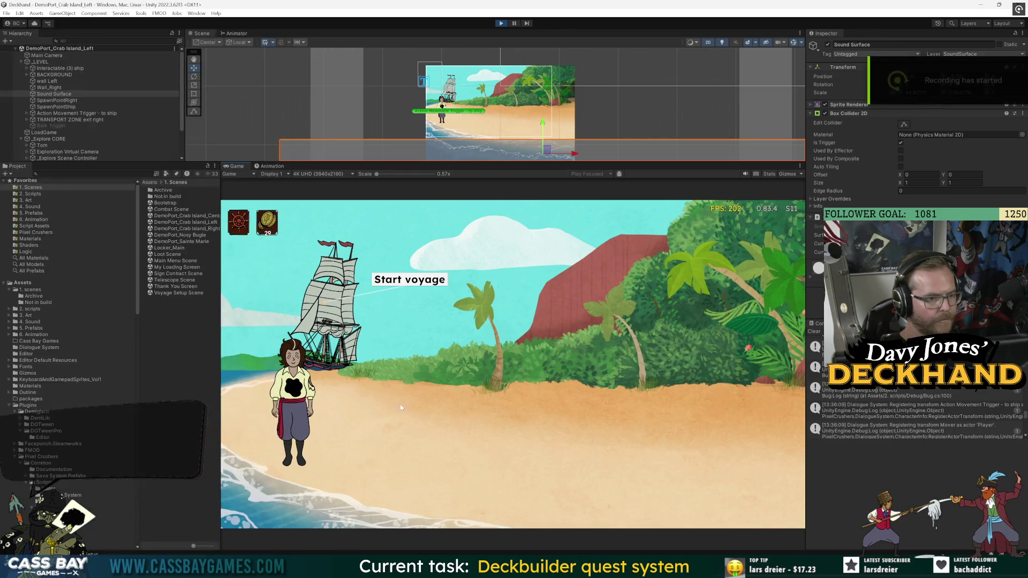
{"action": "left_click", "coordinate": [607, 402]}
{"action": "key", "text": "XF86AudioLowerVolume"}
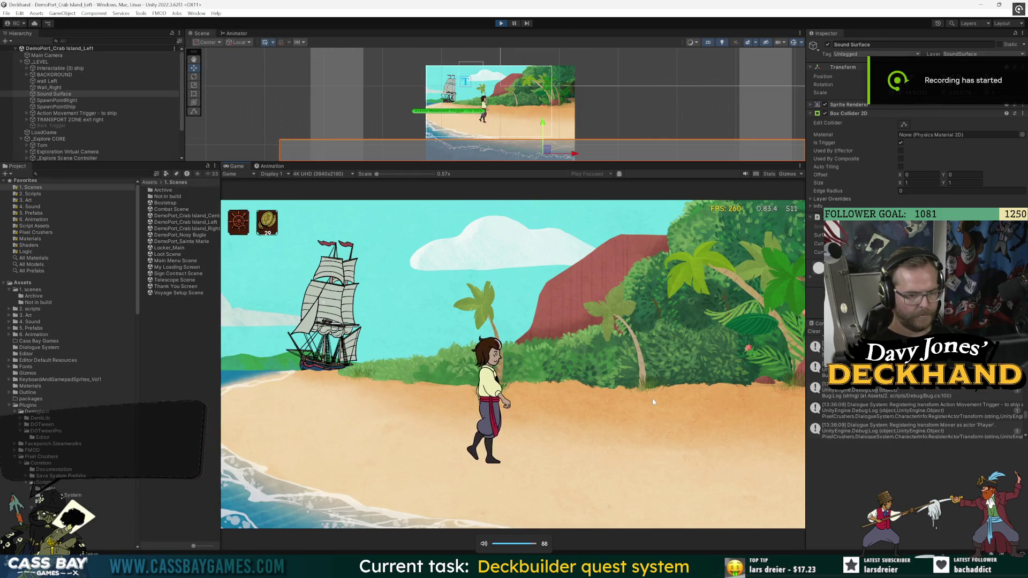
{"action": "left_click", "coordinate": [740, 439]}
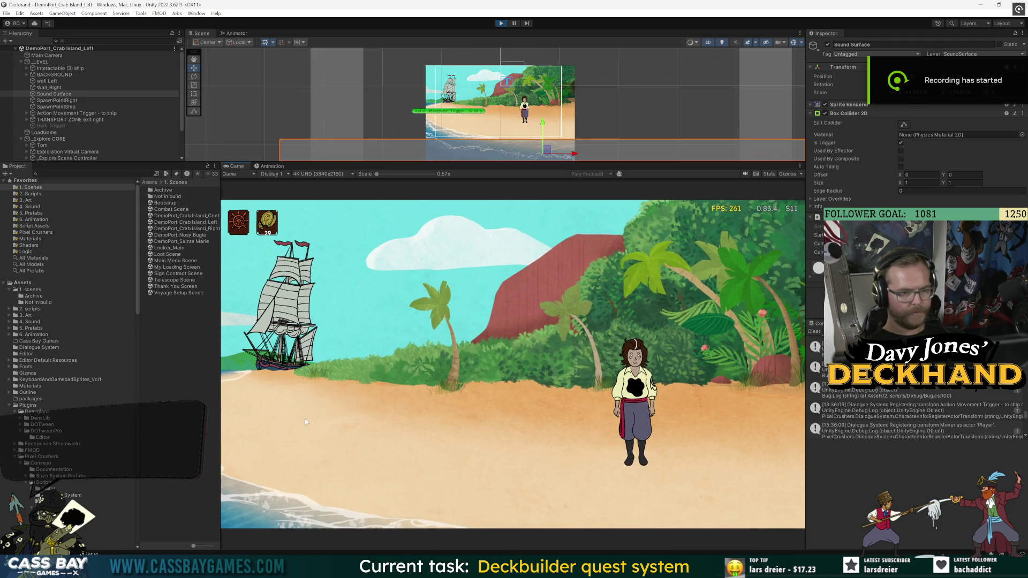
{"action": "left_click", "coordinate": [307, 422]}
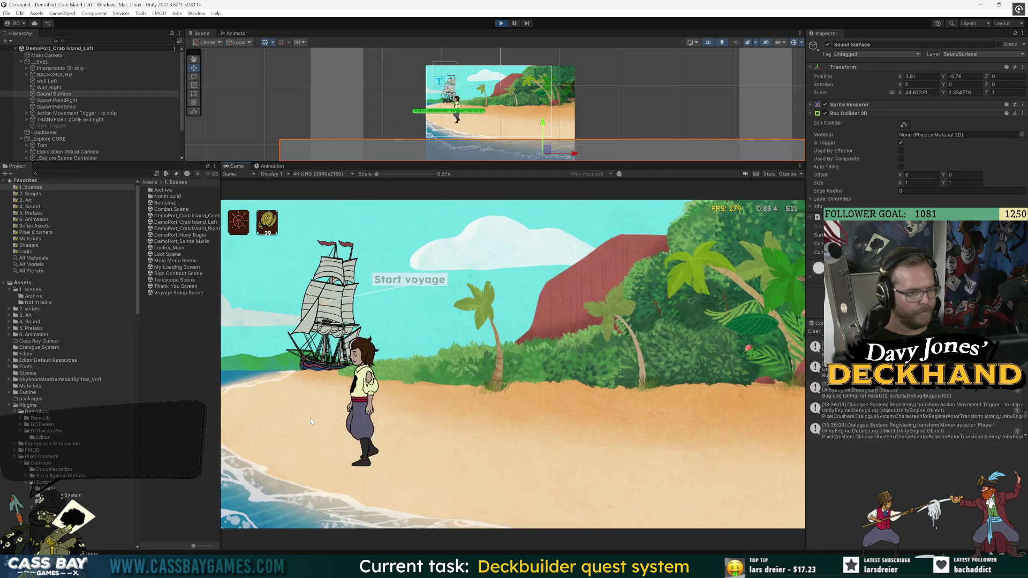
{"action": "key", "text": "alt+z"}
{"action": "left_click", "coordinate": [259, 145]}
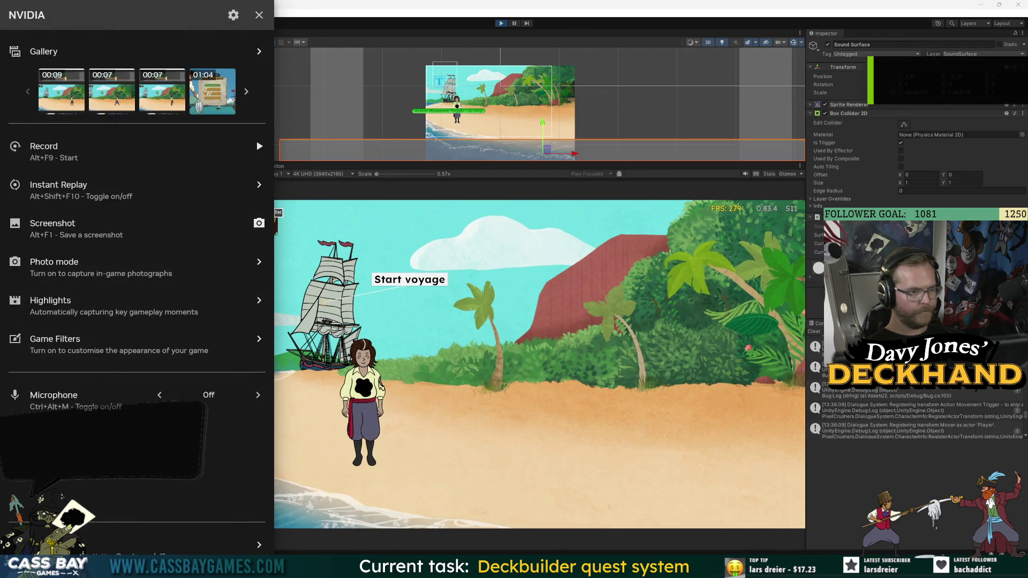
{"action": "key", "text": "alt+z"}
{"action": "mouse_move", "coordinate": [505, 568]}
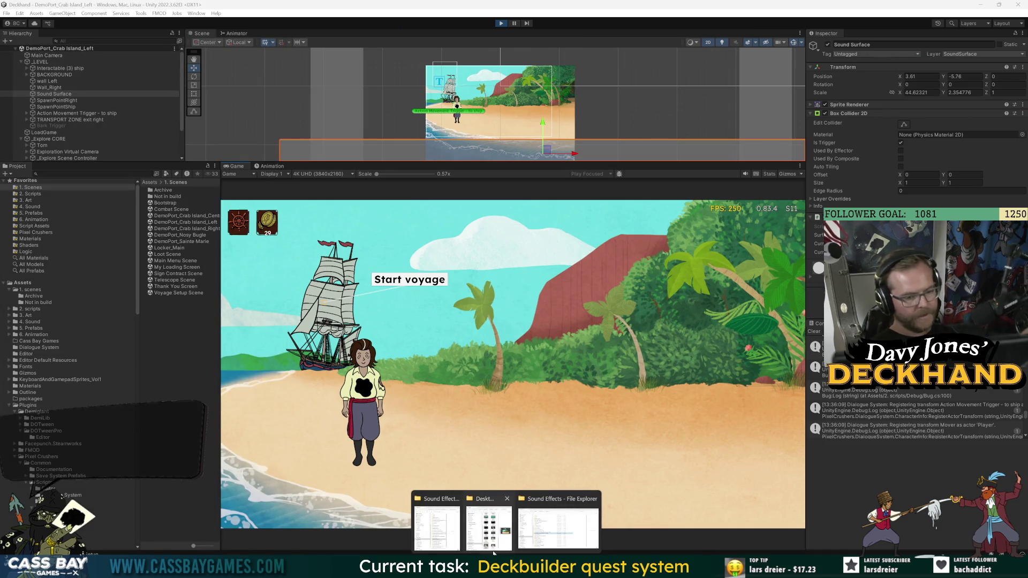
{"action": "left_click", "coordinate": [489, 528]}
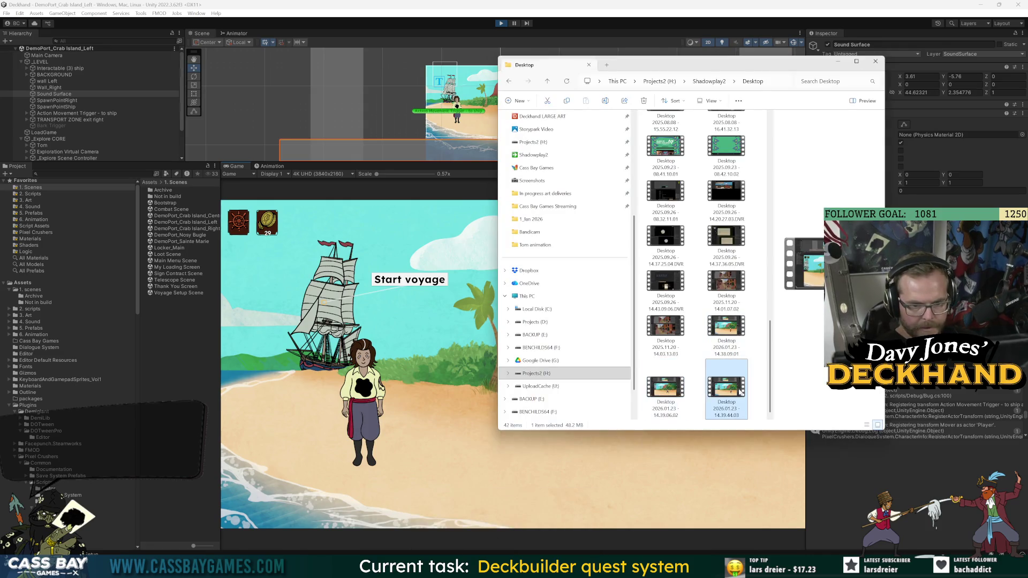
Step: Open the newest recording for review, close the player, and switch back to Unity
{"action": "double_click", "coordinate": [733, 390]}
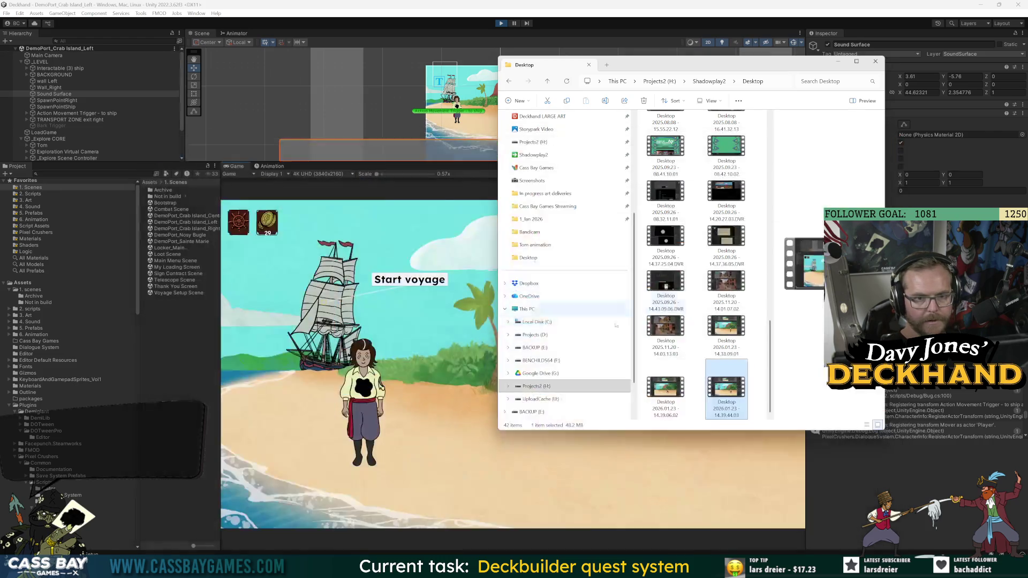
{"action": "left_click", "coordinate": [891, 142]}
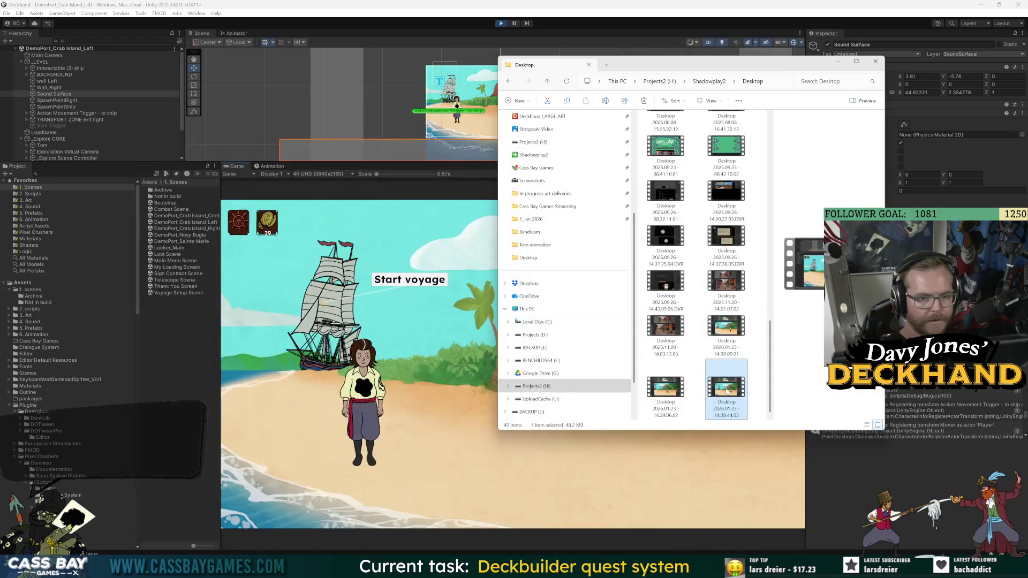
{"action": "key", "text": "alt+Tab"}
{"action": "key", "text": "alt+Tab"}
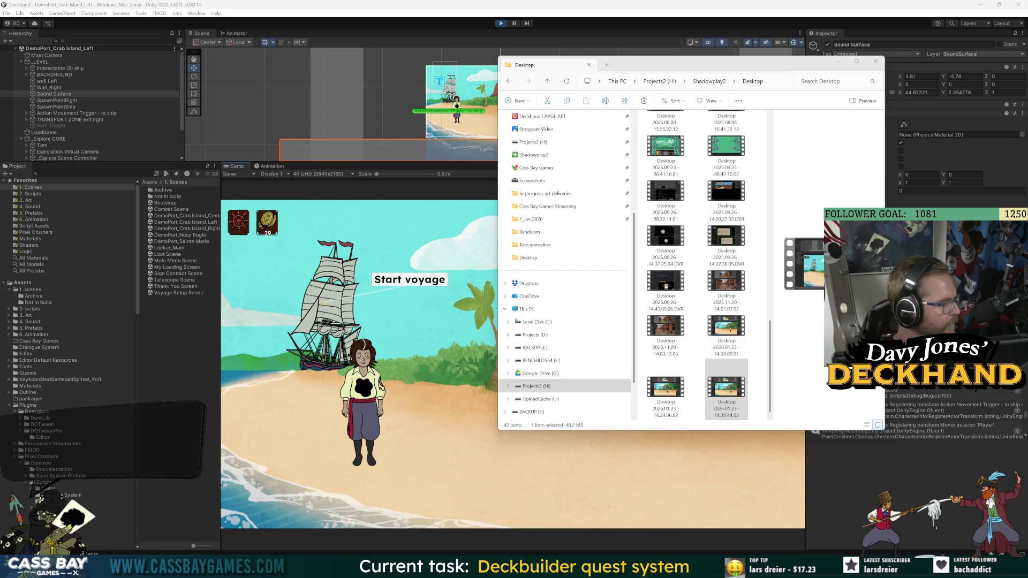
{"action": "key", "text": "alt+Tab"}
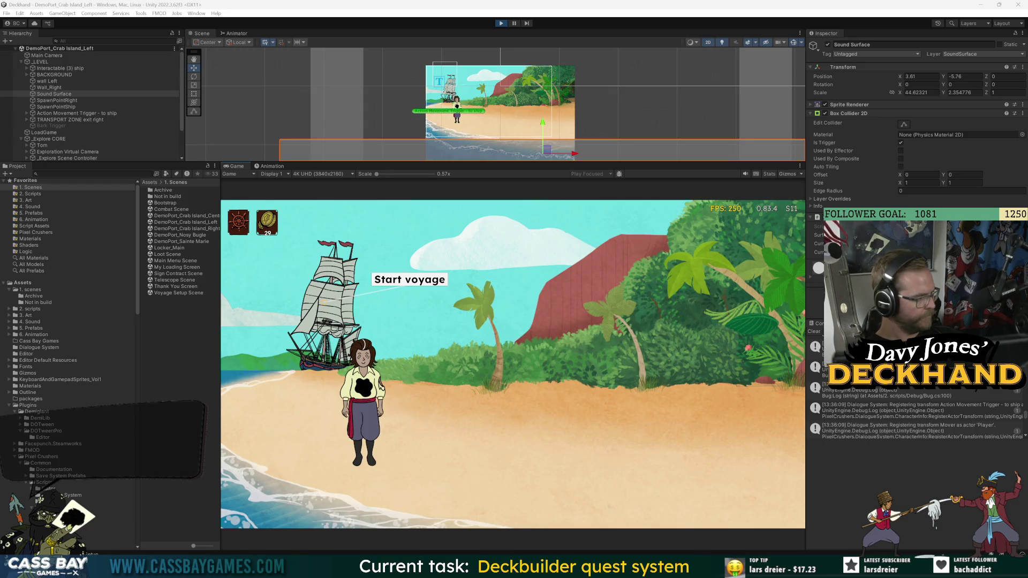
Step: Bring up the Desktop and Sound Effects folder windows, then return to Unity
{"action": "mouse_move", "coordinate": [506, 567]}
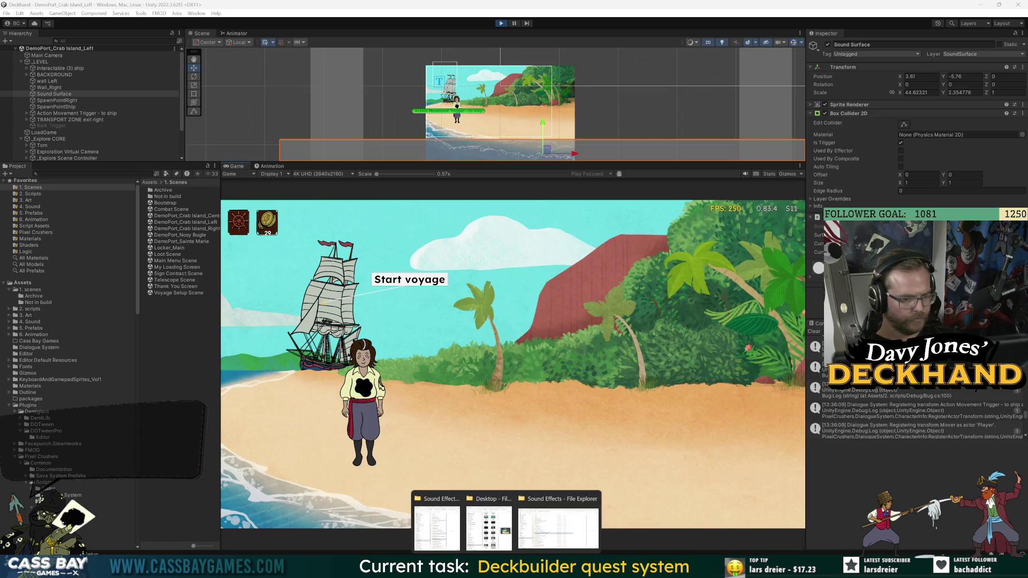
{"action": "left_click", "coordinate": [489, 528]}
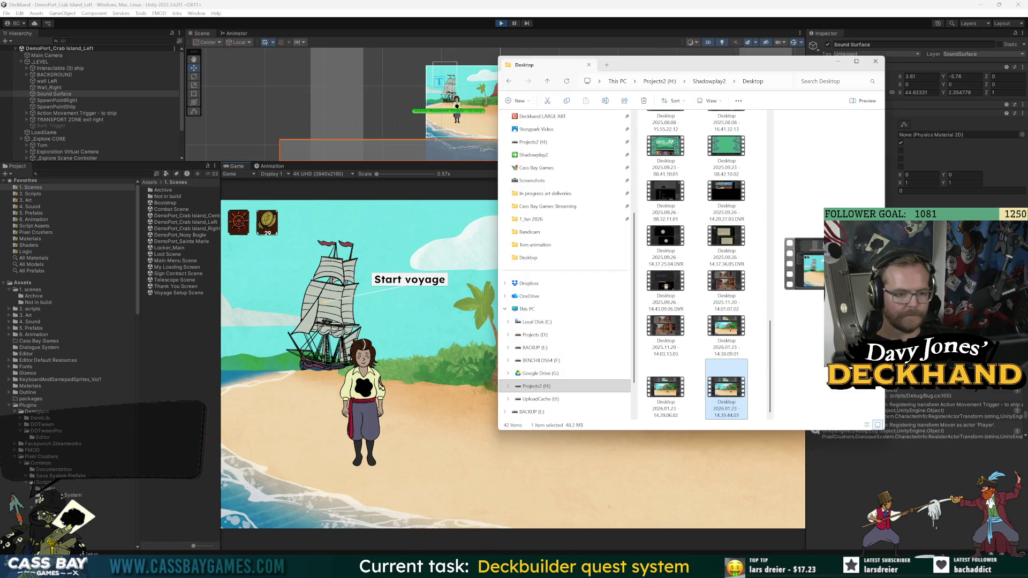
{"action": "left_click", "coordinate": [434, 536]}
{"action": "key", "text": "alt+Tab"}
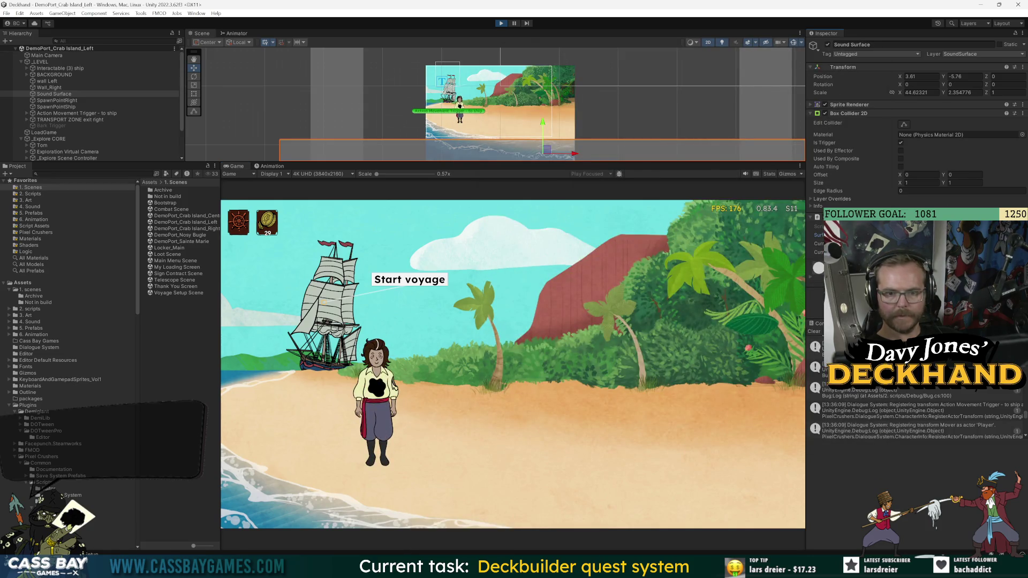
Step: Capture a 9-second clip of the character walking left to the ship and back across the beach
{"action": "left_click", "coordinate": [682, 443]}
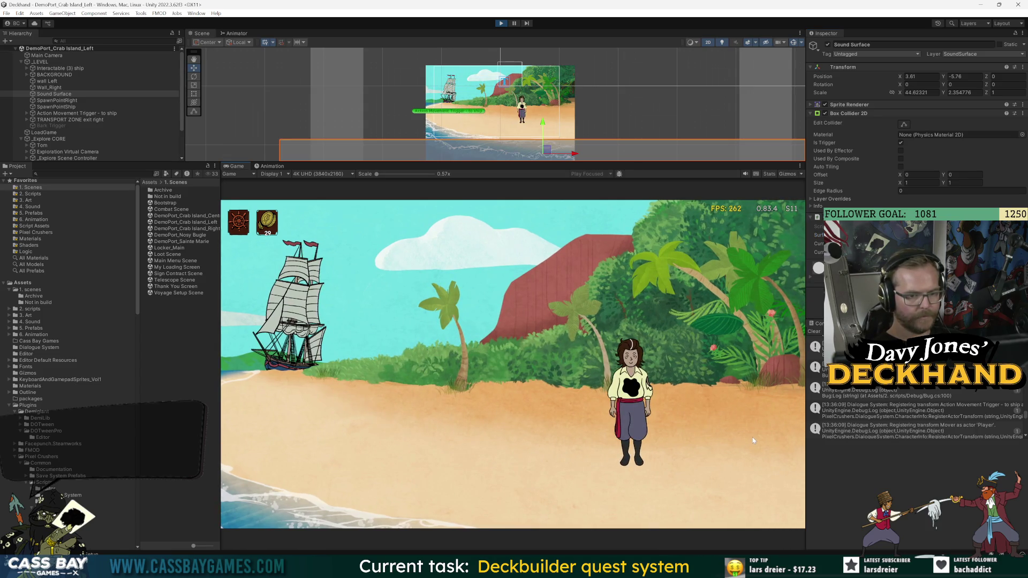
{"action": "key", "text": "alt+z"}
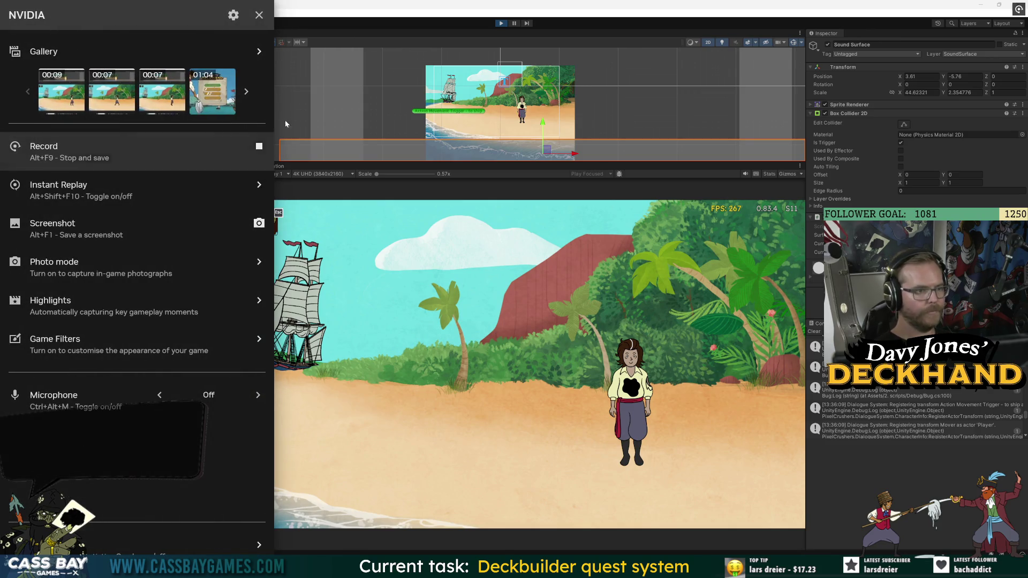
{"action": "key", "text": "alt+f9"}
{"action": "left_click", "coordinate": [334, 376]}
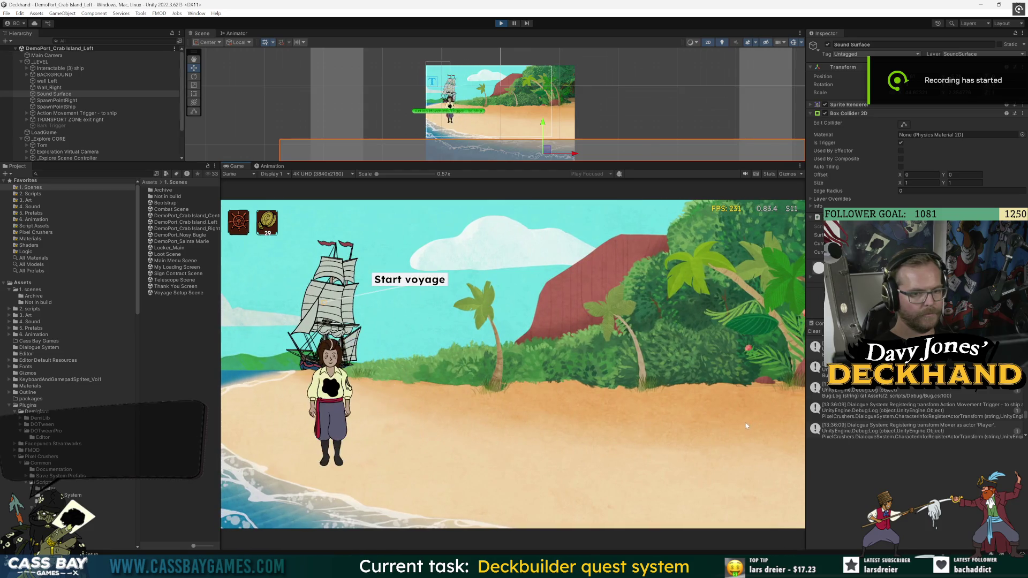
{"action": "left_click", "coordinate": [756, 423]}
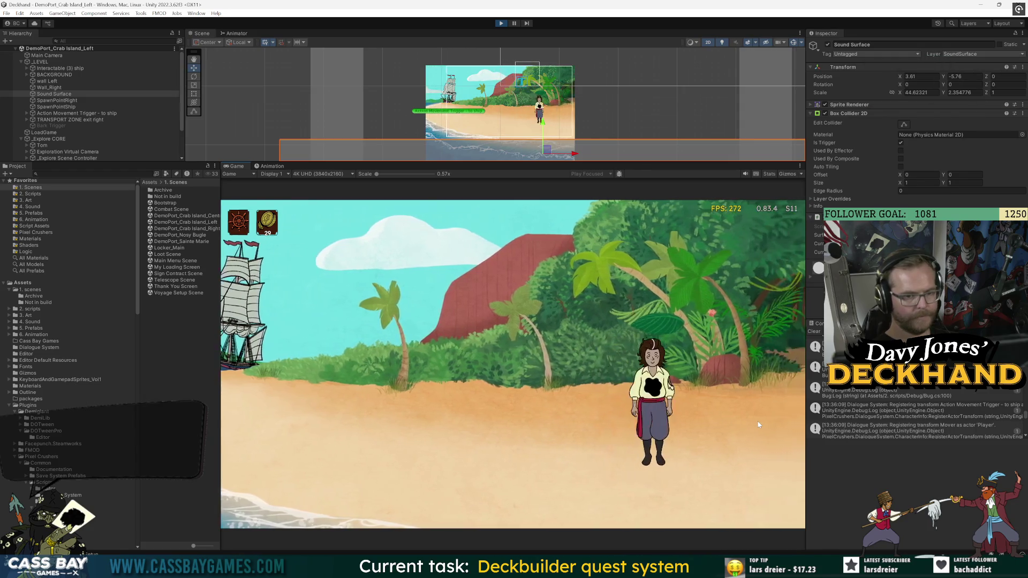
{"action": "key", "text": "alt+z"}
{"action": "left_click", "coordinate": [259, 146]}
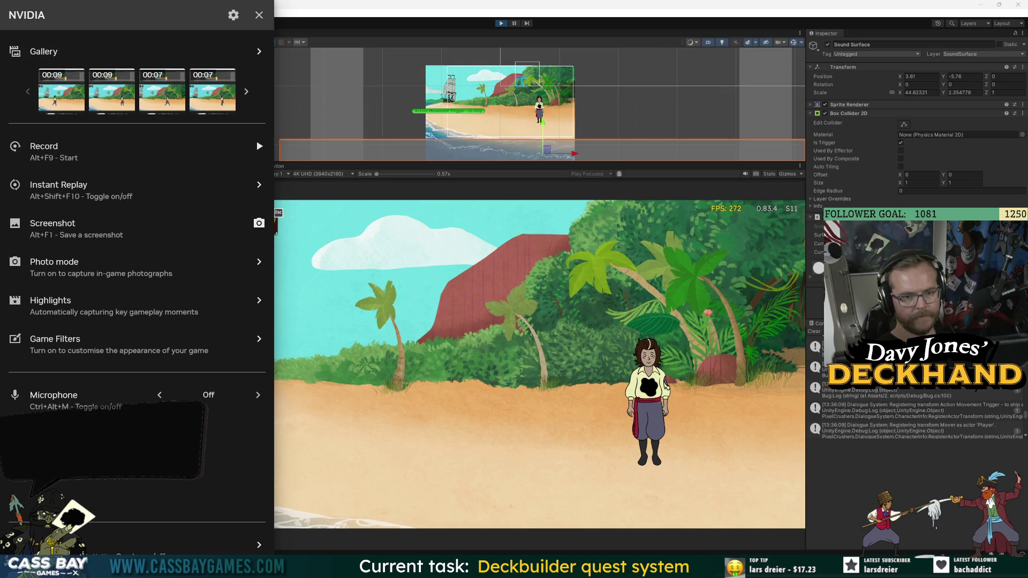
{"action": "key", "text": "alt+z"}
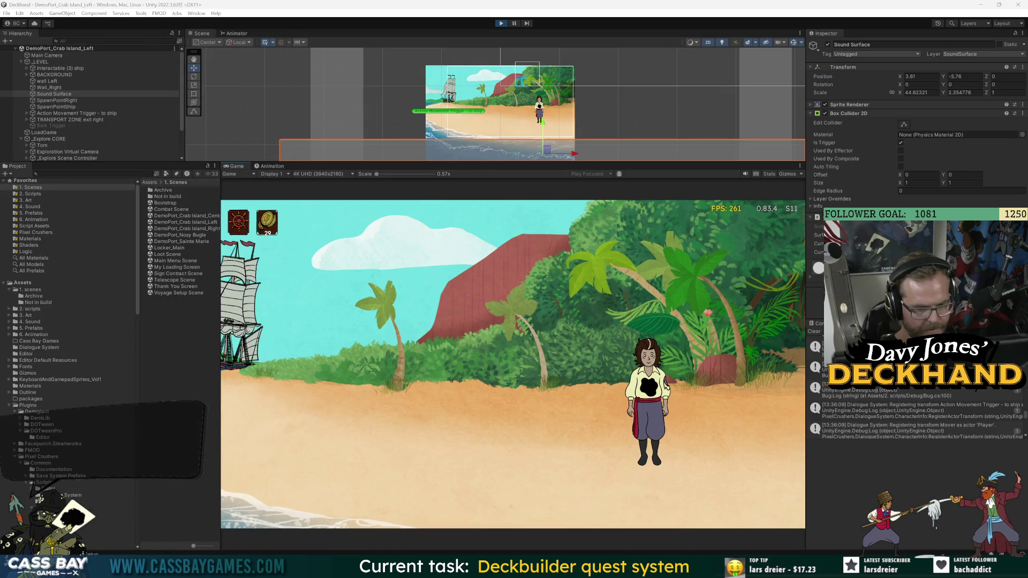
{"action": "left_click", "coordinate": [637, 567]}
{"action": "key", "text": "alt+Tab"}
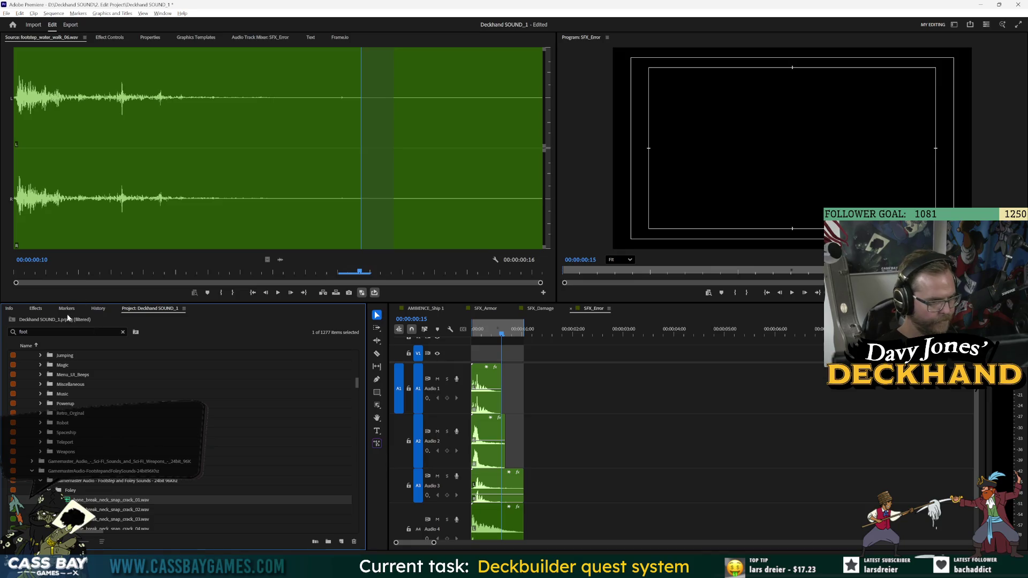
Step: Filter the project list by 'grav' and audition STEP Walk Gravel 03 and 05
{"action": "type", "text": "grav"}
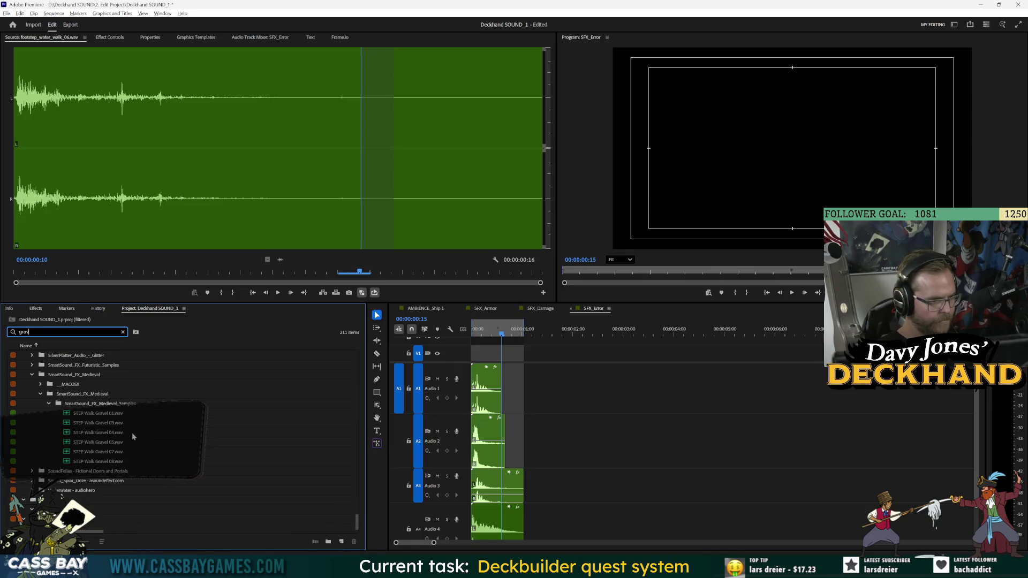
{"action": "double_click", "coordinate": [122, 424]}
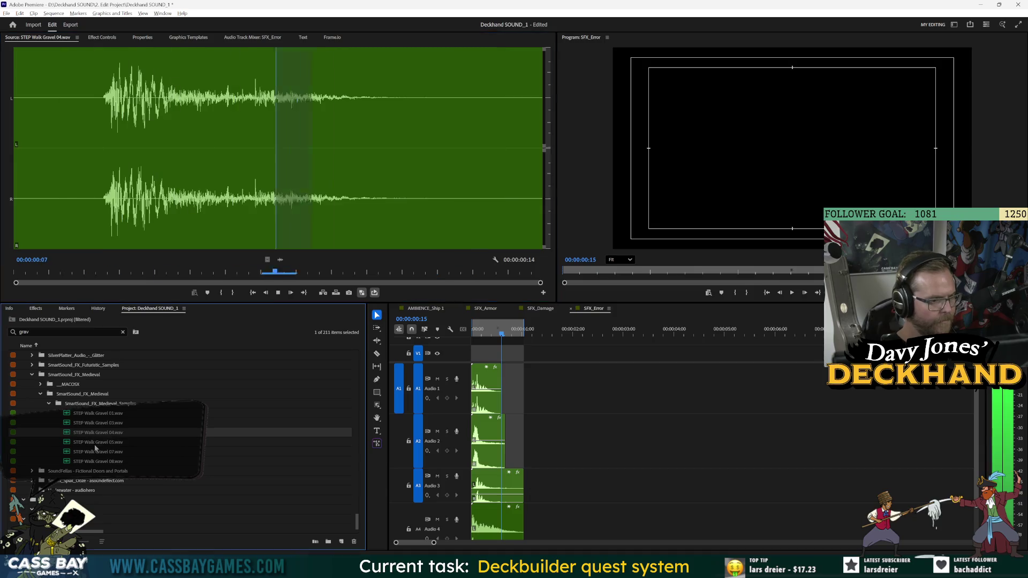
{"action": "double_click", "coordinate": [112, 444]}
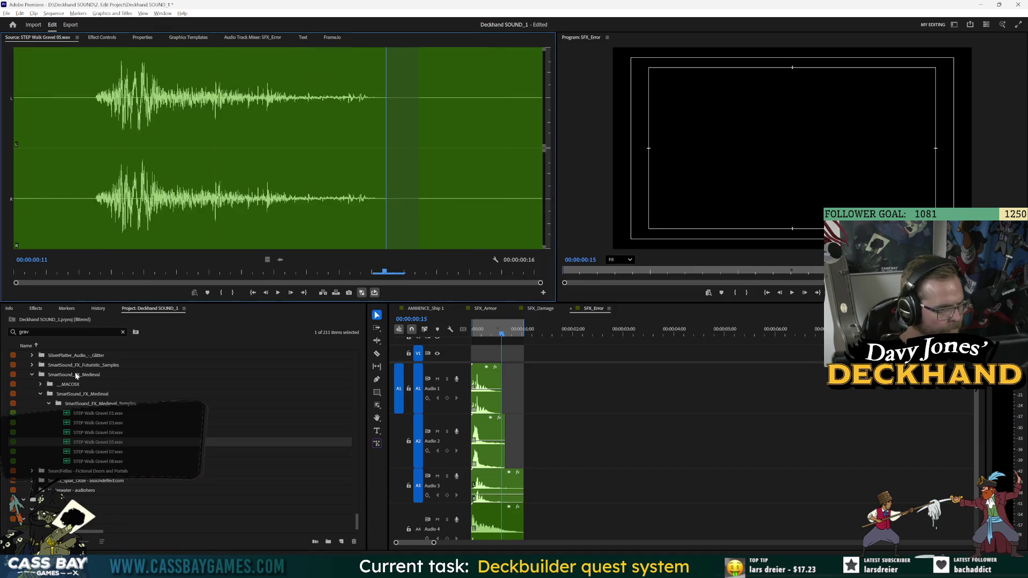
{"action": "scroll", "coordinate": [80, 380], "scroll_direction": "up", "scroll_amount": 2}
{"action": "left_click", "coordinate": [93, 443]}
{"action": "left_click", "coordinate": [99, 455]}
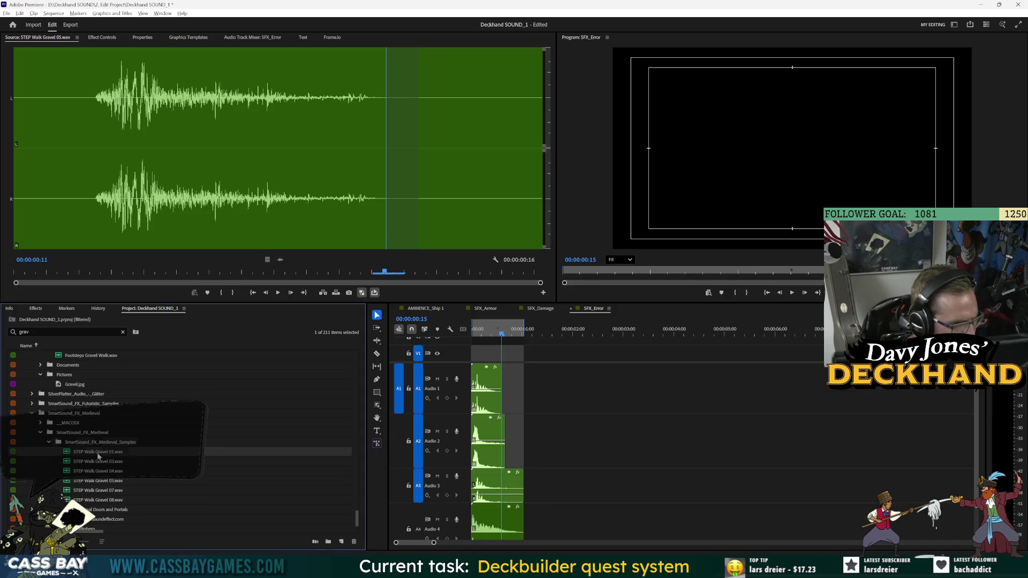
Step: Clear the search filter and start a new project search, typing 'ravav'
{"action": "left_click", "coordinate": [123, 332]}
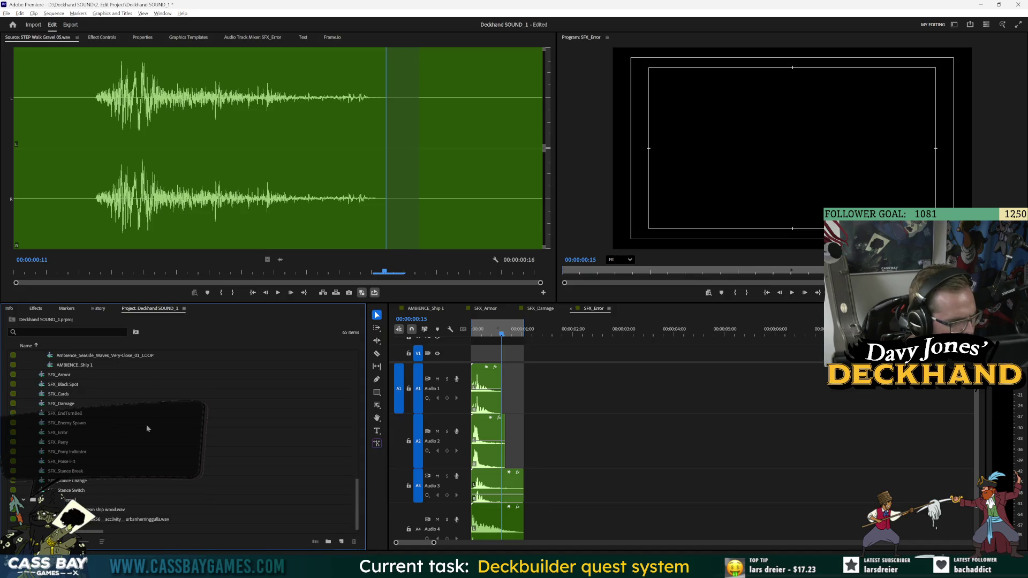
{"action": "scroll", "coordinate": [143, 433], "scroll_direction": "down", "scroll_amount": 5}
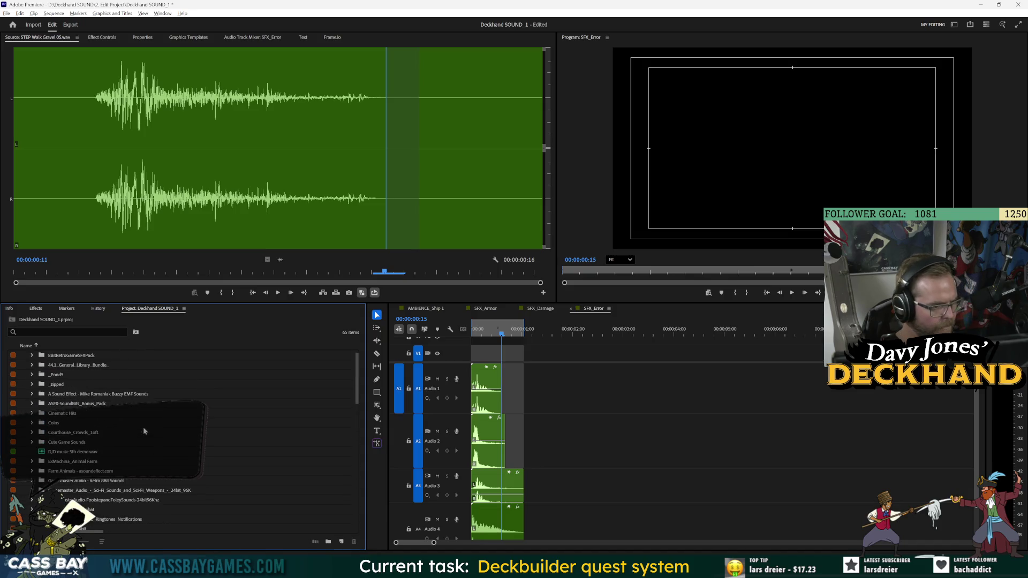
{"action": "left_click", "coordinate": [65, 332]}
{"action": "type", "text": "rav"}
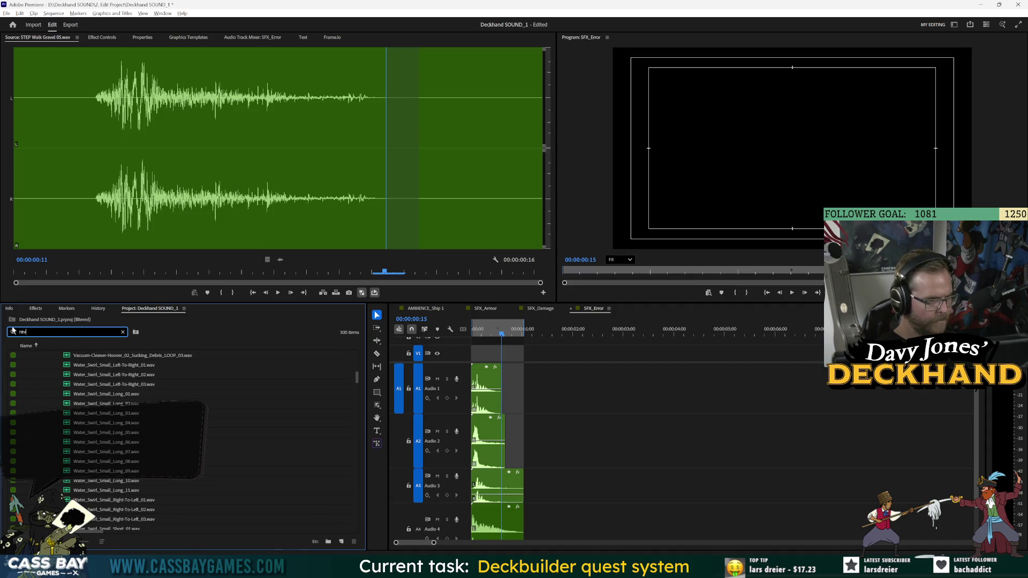
{"action": "type", "text": "av"}
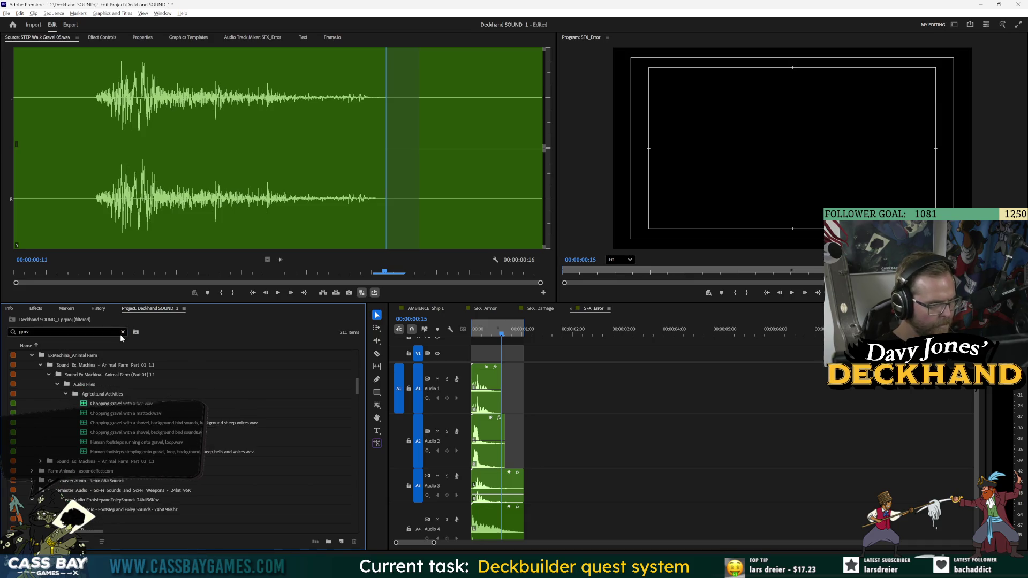
Step: Audition the gravel land footsteps 01, 02, 05 and 08
{"action": "left_click", "coordinate": [32, 355]}
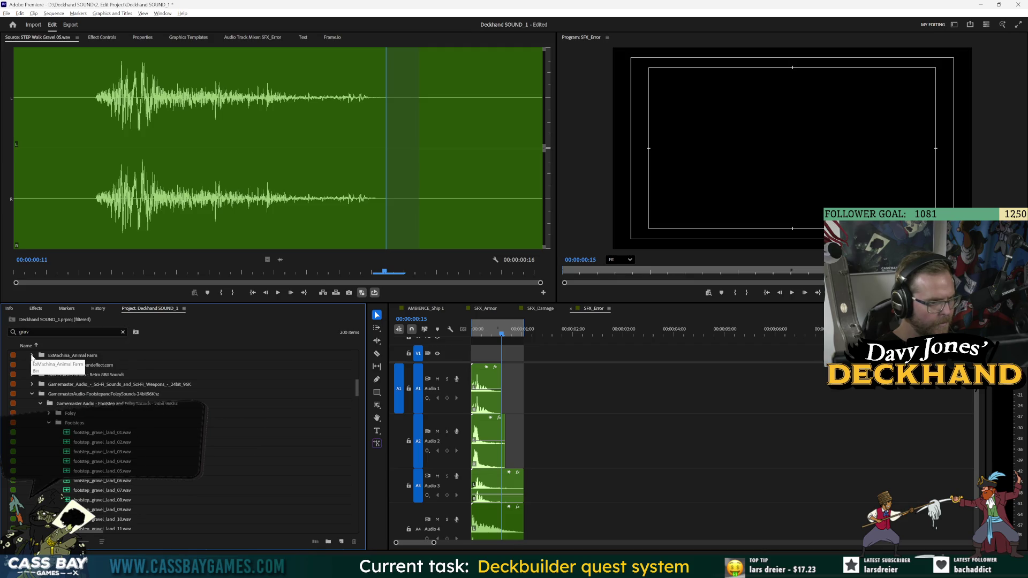
{"action": "left_click", "coordinate": [32, 356]}
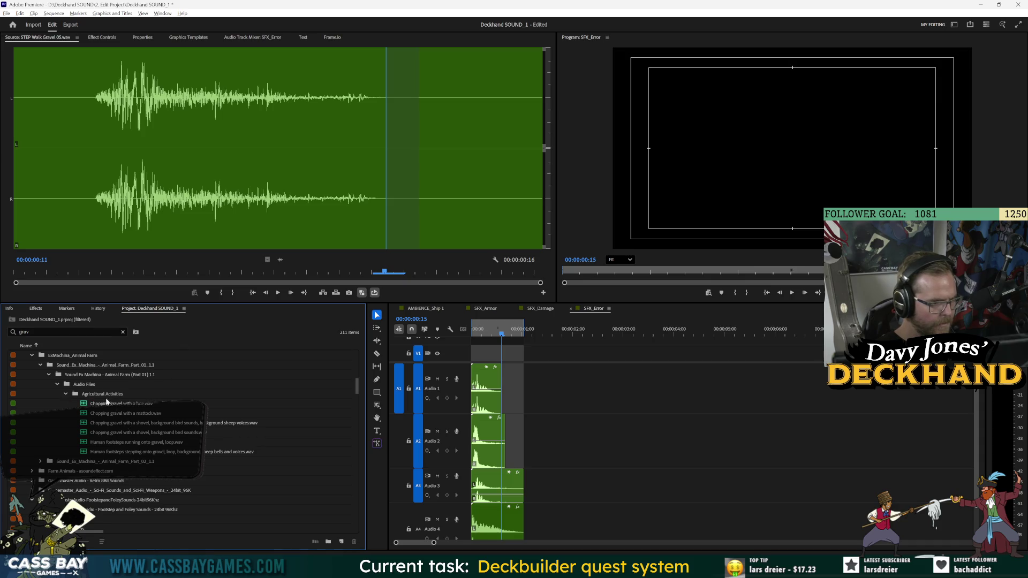
{"action": "scroll", "coordinate": [104, 384], "scroll_direction": "down", "scroll_amount": 2}
{"action": "left_click", "coordinate": [81, 493]}
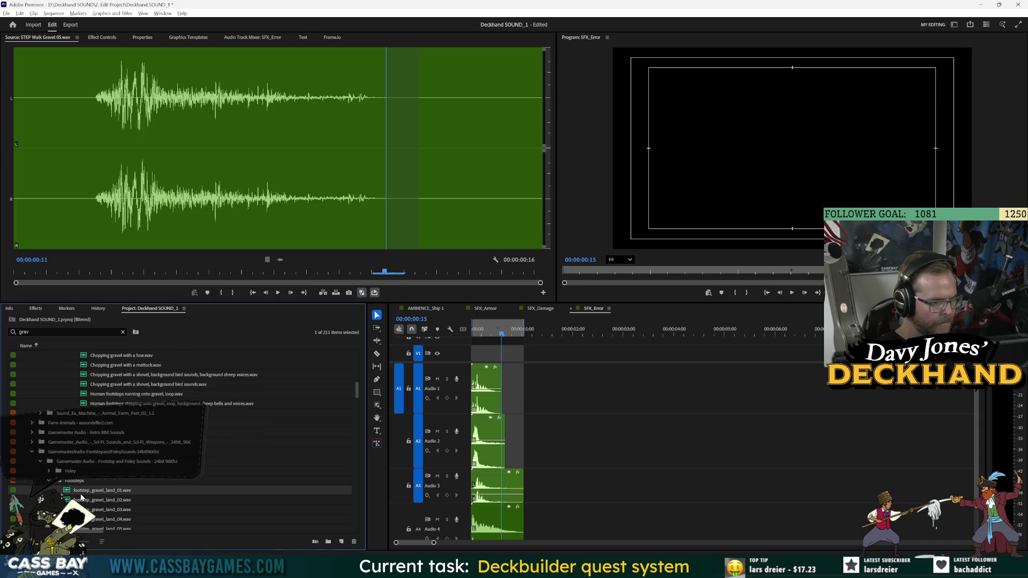
{"action": "left_click", "coordinate": [117, 454]}
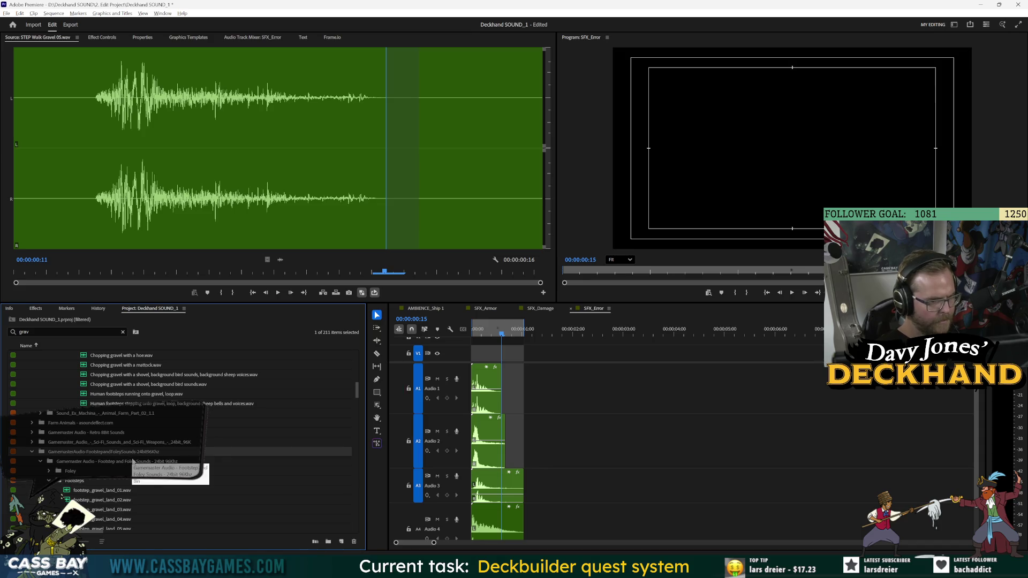
{"action": "double_click", "coordinate": [102, 500]}
{"action": "key", "text": "space"}
{"action": "key", "text": "Down"}
{"action": "key", "text": "Down"}
{"action": "key", "text": "Down"}
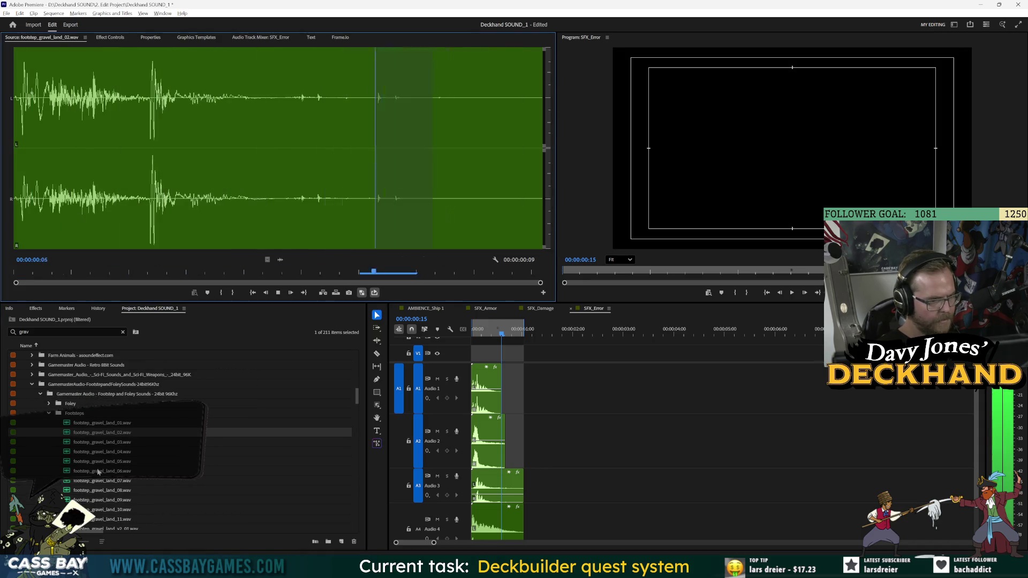
{"action": "scroll", "coordinate": [123, 465], "scroll_direction": "down", "scroll_amount": 3}
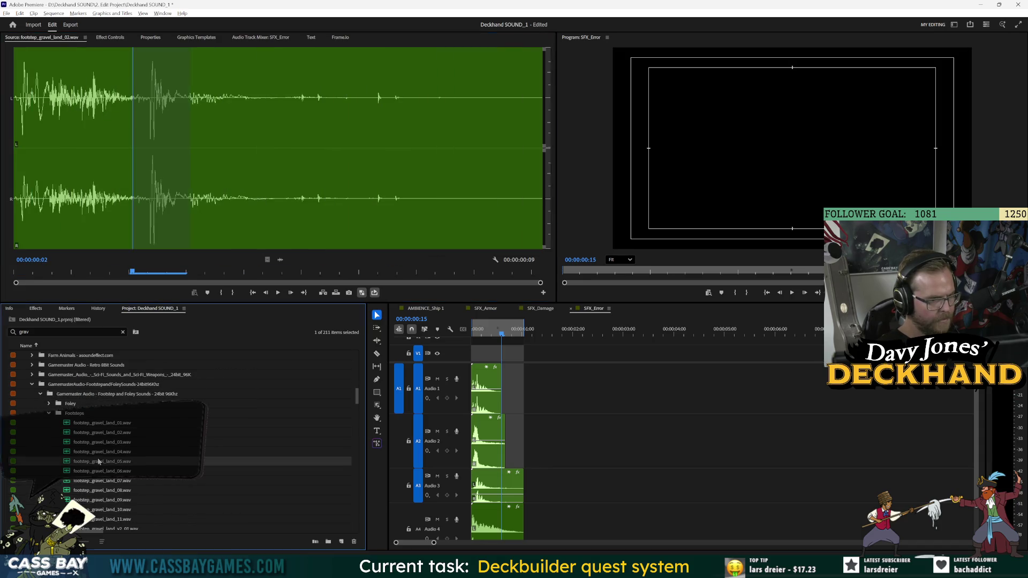
{"action": "left_click", "coordinate": [102, 491]}
{"action": "scroll", "coordinate": [118, 492], "scroll_direction": "down", "scroll_amount": 6}
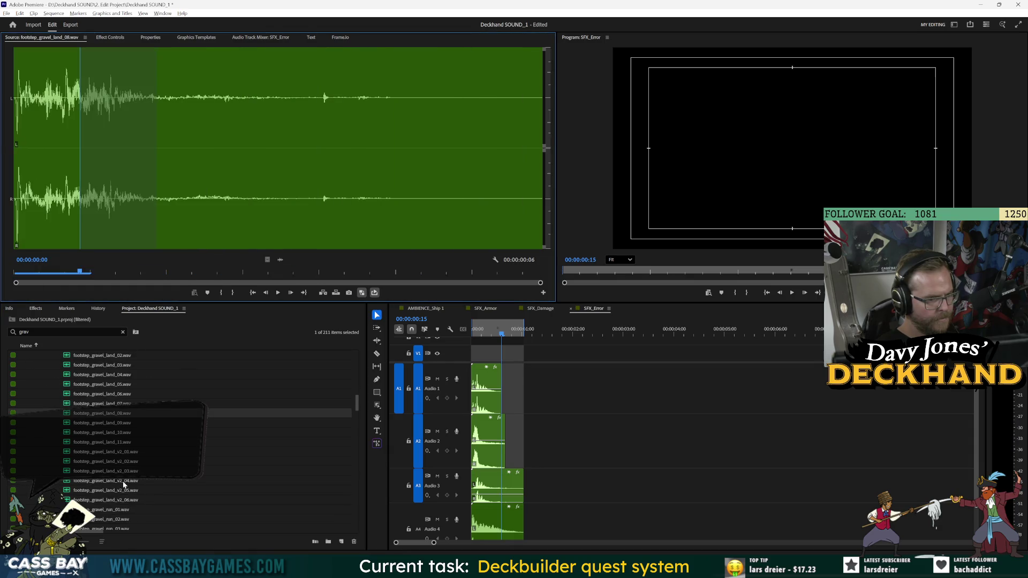
{"action": "scroll", "coordinate": [131, 484], "scroll_direction": "down", "scroll_amount": 8}
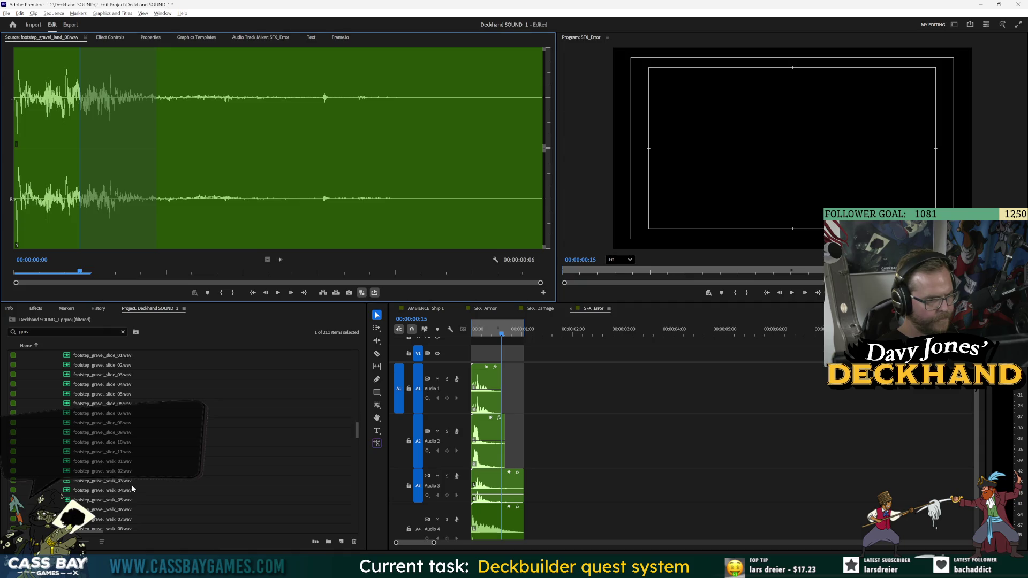
Step: Preview footstep_gravel_walk 12, 14, 15, 16 and 18
{"action": "left_click", "coordinate": [119, 413]}
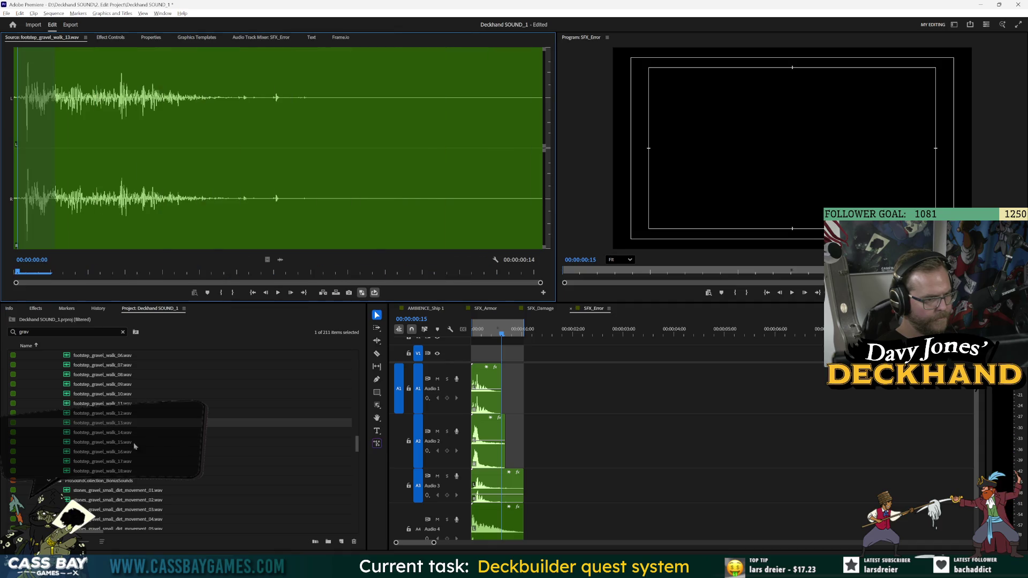
{"action": "left_click", "coordinate": [106, 432]}
{"action": "scroll", "coordinate": [127, 474], "scroll_direction": "down", "scroll_amount": 4}
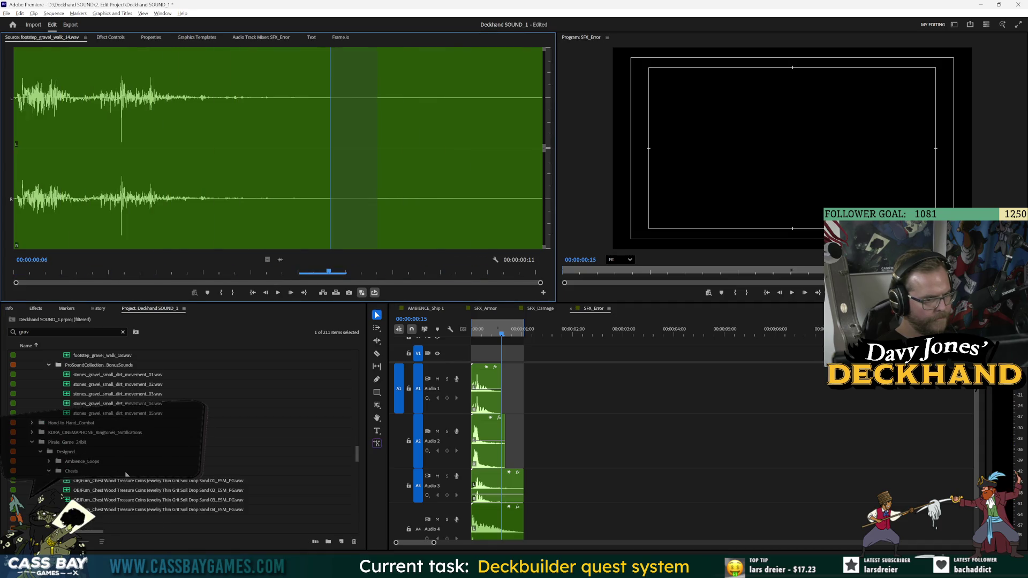
{"action": "scroll", "coordinate": [136, 439], "scroll_direction": "up", "scroll_amount": 2}
{"action": "left_click", "coordinate": [107, 385]}
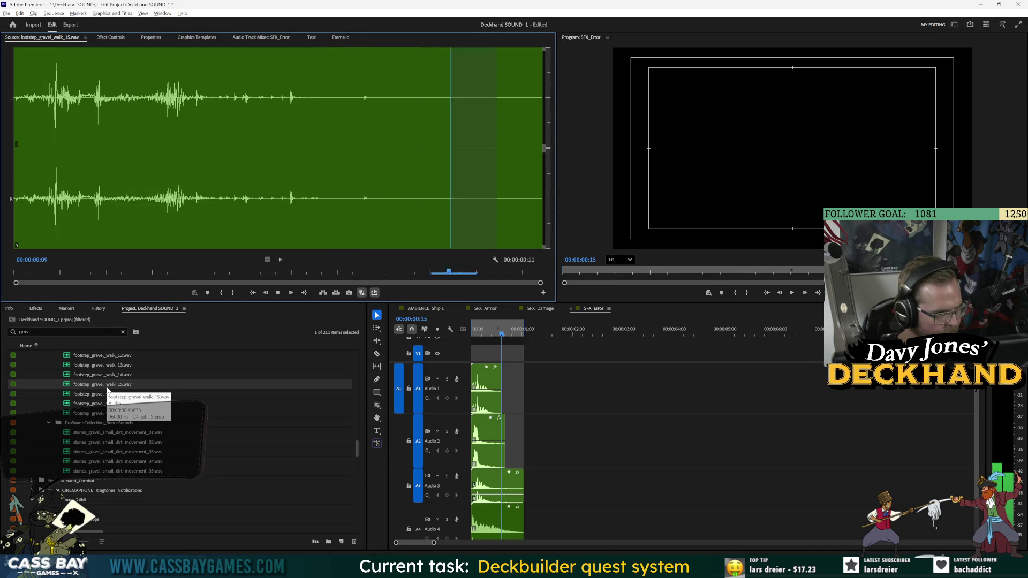
{"action": "left_click", "coordinate": [108, 394]}
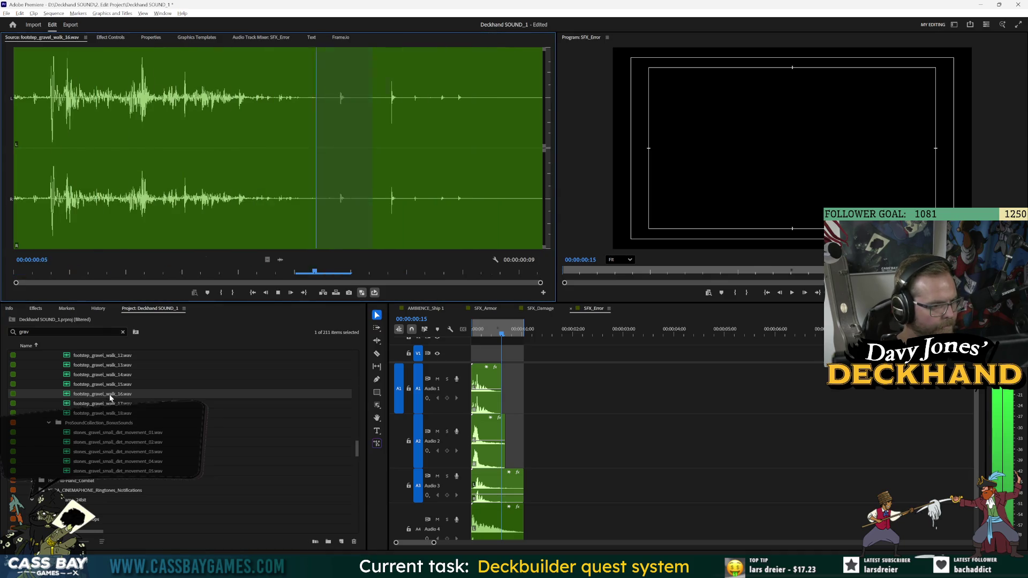
{"action": "left_click", "coordinate": [105, 413]}
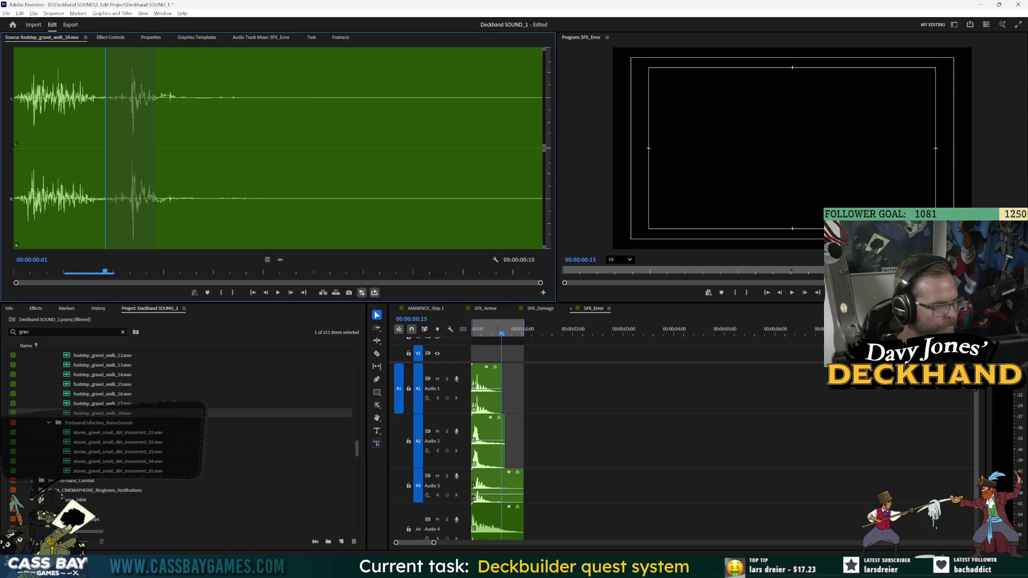
Step: Preview footstep_gravel_land_09 and footstep_gravel_run_05, then return to the project search box
{"action": "scroll", "coordinate": [123, 484], "scroll_direction": "up", "scroll_amount": 10}
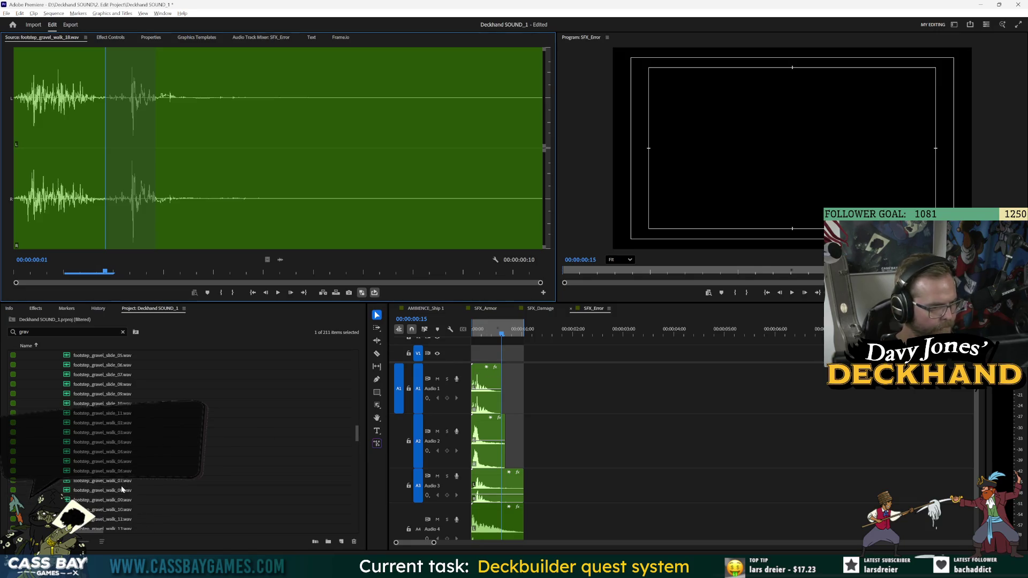
{"action": "double_click", "coordinate": [103, 375]}
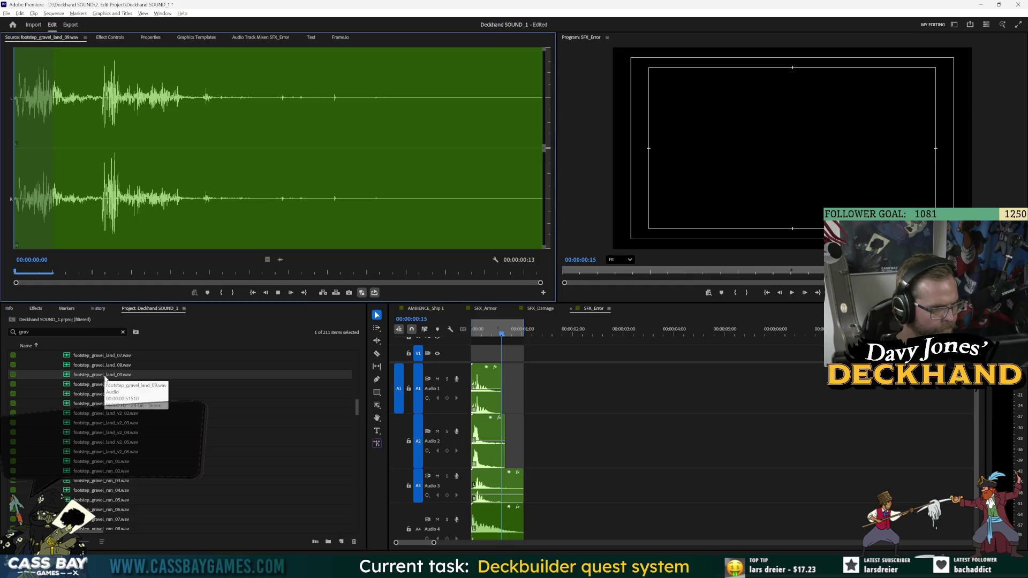
{"action": "double_click", "coordinate": [105, 499]}
{"action": "scroll", "coordinate": [120, 452], "scroll_direction": "up", "scroll_amount": 3}
{"action": "scroll", "coordinate": [119, 451], "scroll_direction": "up", "scroll_amount": 5}
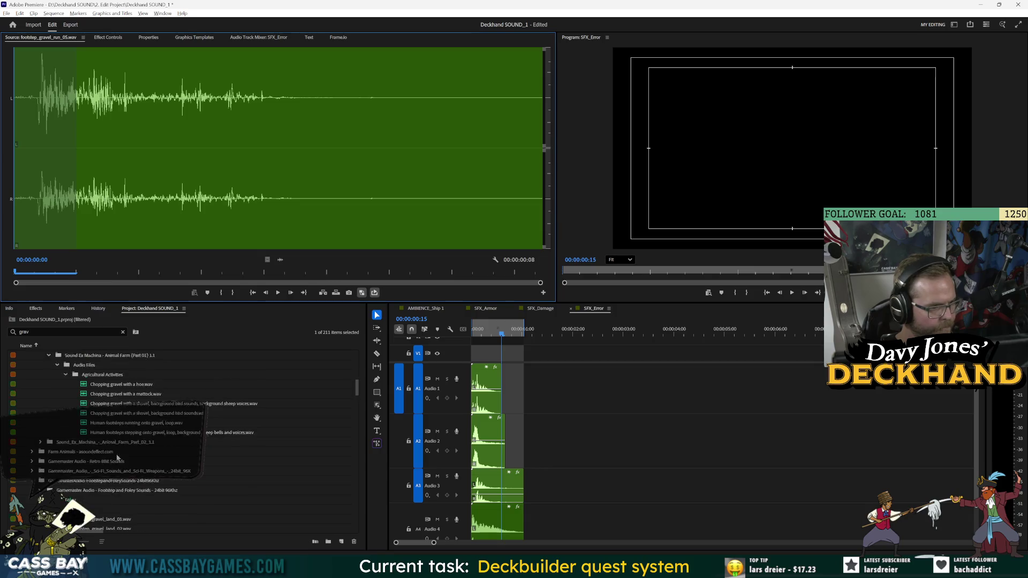
{"action": "scroll", "coordinate": [120, 461], "scroll_direction": "up", "scroll_amount": 5}
{"action": "left_click", "coordinate": [52, 333]}
Step: Replace the project filter text with 'gravel'
{"action": "type", "text": "el"}
{"action": "scroll", "coordinate": [55, 463], "scroll_direction": "down", "scroll_amount": 3}
{"action": "scroll", "coordinate": [56, 464], "scroll_direction": "down", "scroll_amount": 2}
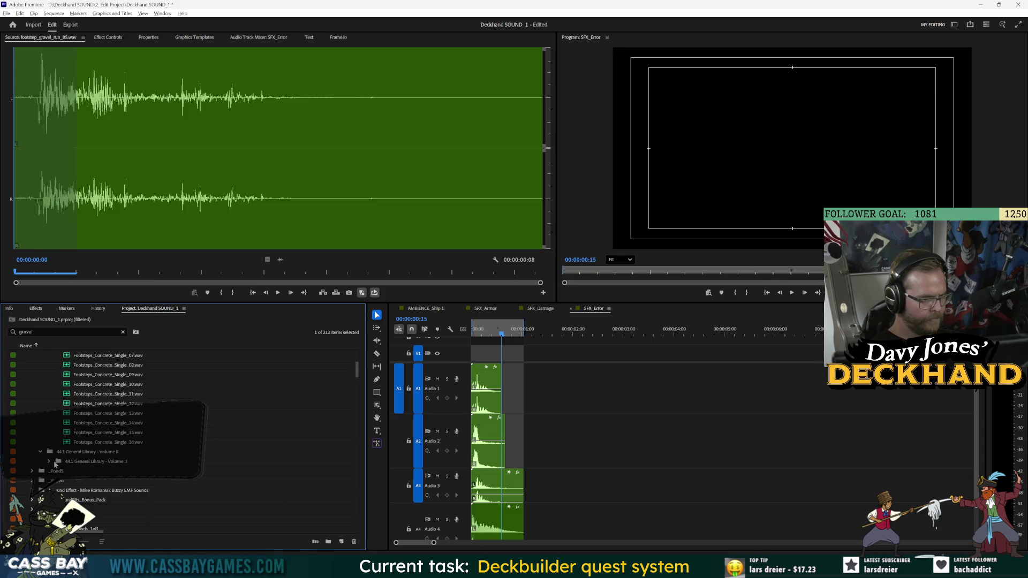
{"action": "left_click", "coordinate": [25, 332]}
{"action": "key", "text": "ctrl+a"}
{"action": "key", "text": "BackSpace"}
{"action": "type", "text": "gravel"}
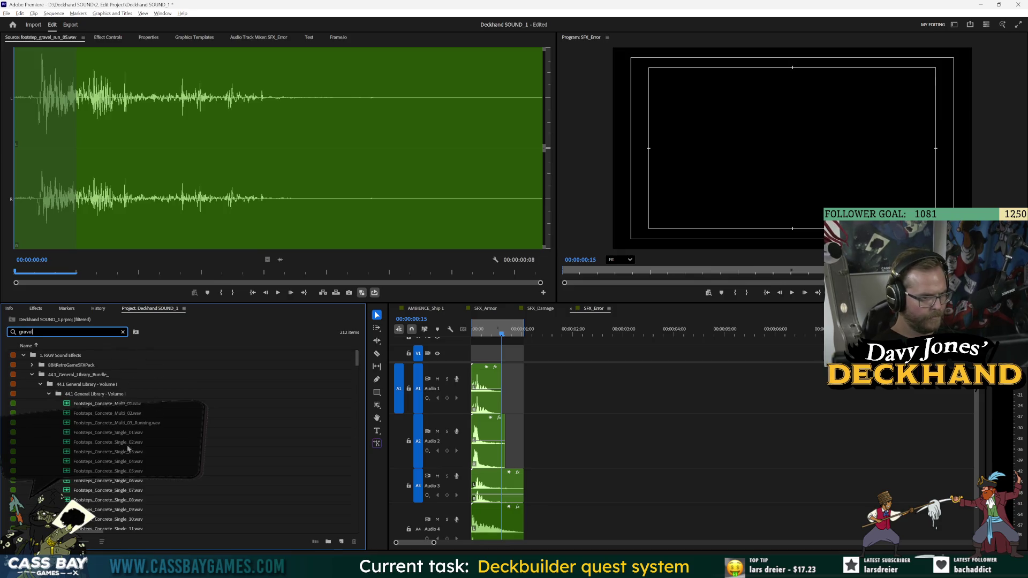
Step: Audition the light gravel scatter footsteps 3, 4, 6 and 1
{"action": "scroll", "coordinate": [133, 450], "scroll_direction": "down", "scroll_amount": 10}
{"action": "scroll", "coordinate": [135, 452], "scroll_direction": "up", "scroll_amount": 2}
{"action": "scroll", "coordinate": [137, 453], "scroll_direction": "down", "scroll_amount": 5}
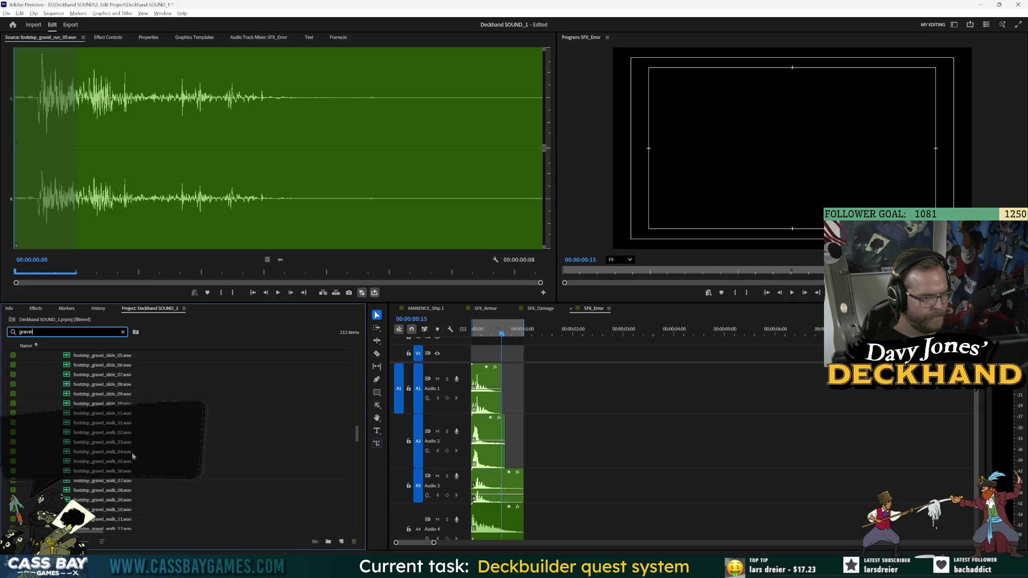
{"action": "double_click", "coordinate": [150, 432]}
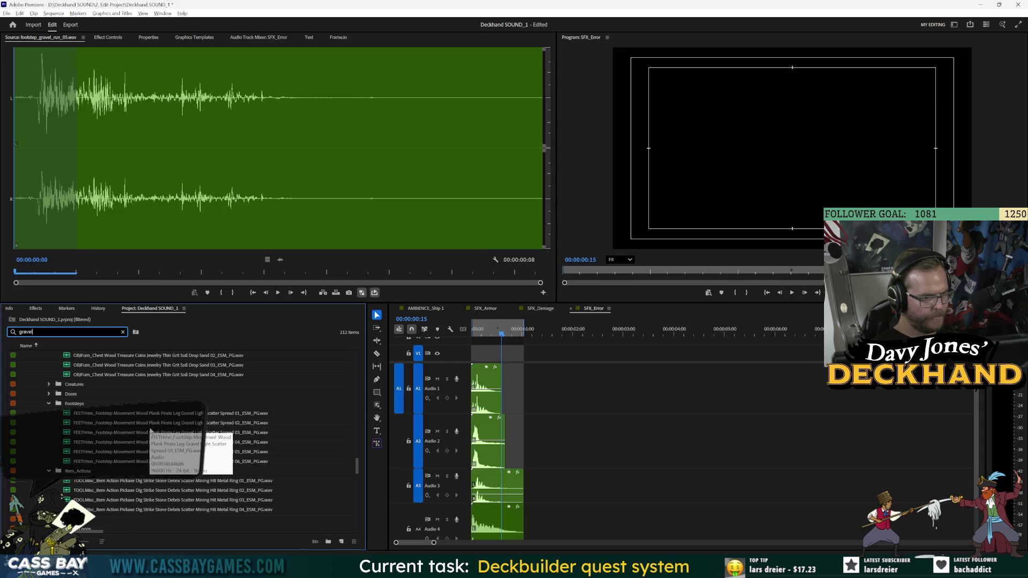
{"action": "key", "text": "space"}
{"action": "double_click", "coordinate": [160, 443]}
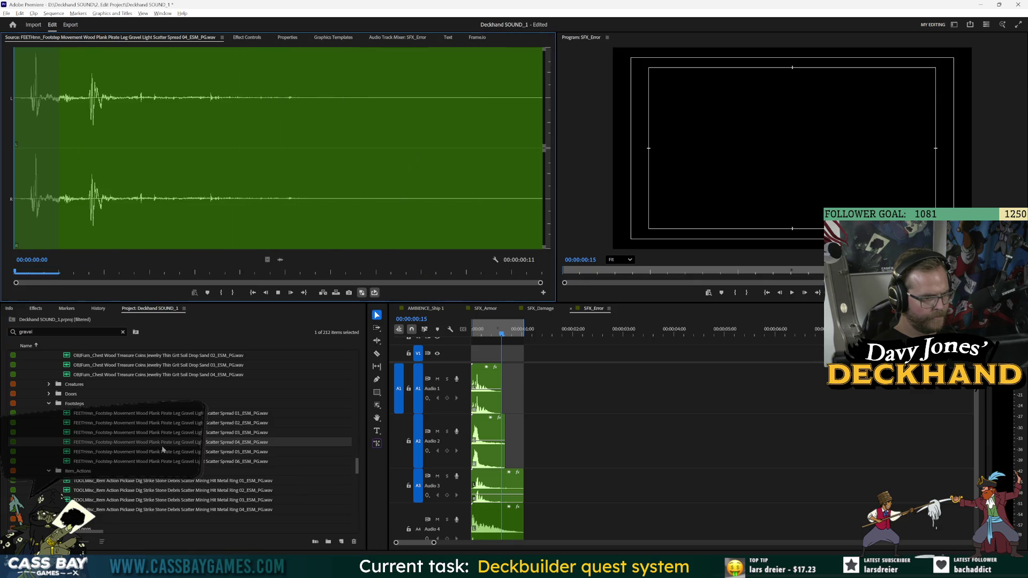
{"action": "left_click", "coordinate": [114, 459]}
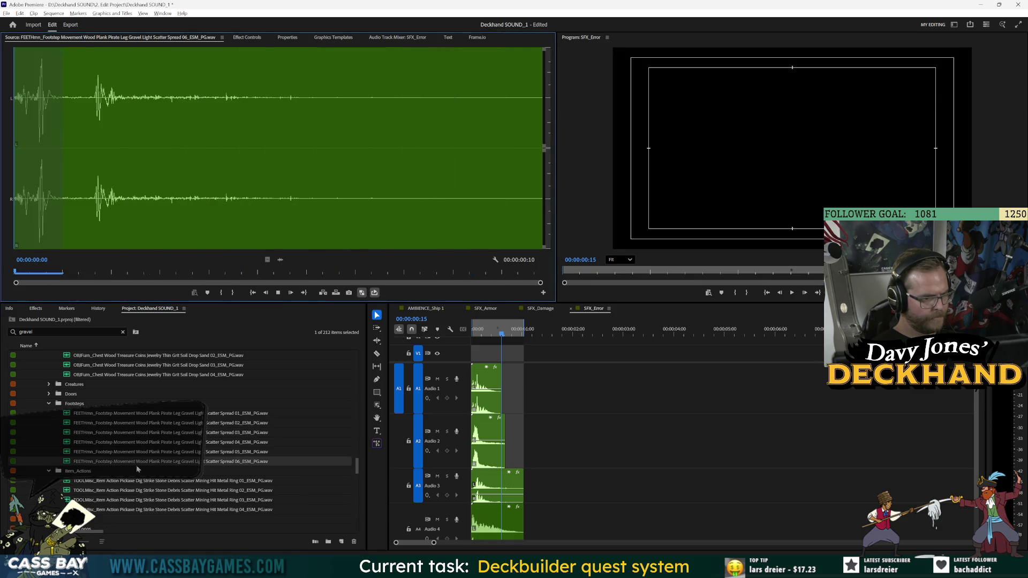
{"action": "double_click", "coordinate": [155, 415]}
{"action": "key", "text": "space"}
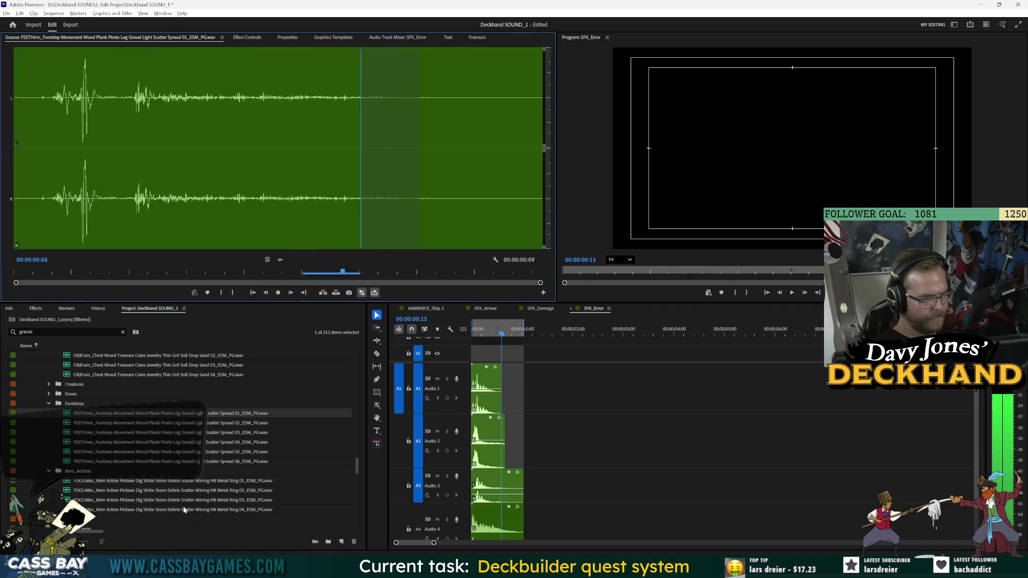
Step: Play the cannon gravel debris sound, then Footsteps Gravel Scuffs, Stomps and Walk
{"action": "scroll", "coordinate": [150, 445], "scroll_direction": "up", "scroll_amount": 3}
{"action": "scroll", "coordinate": [143, 450], "scroll_direction": "down", "scroll_amount": 5}
{"action": "double_click", "coordinate": [199, 404]}
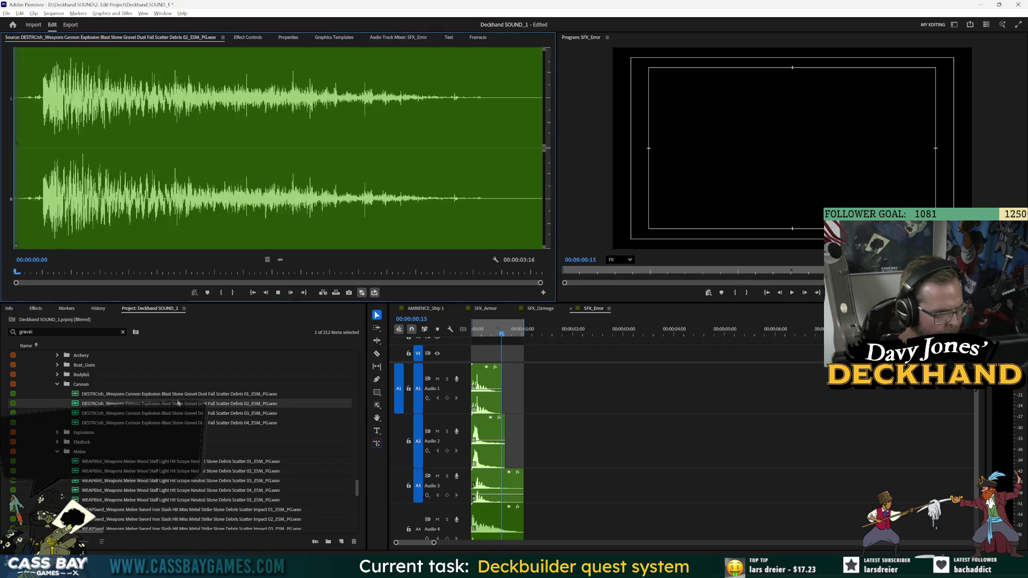
{"action": "key", "text": "space"}
{"action": "scroll", "coordinate": [170, 482], "scroll_direction": "up", "scroll_amount": 5}
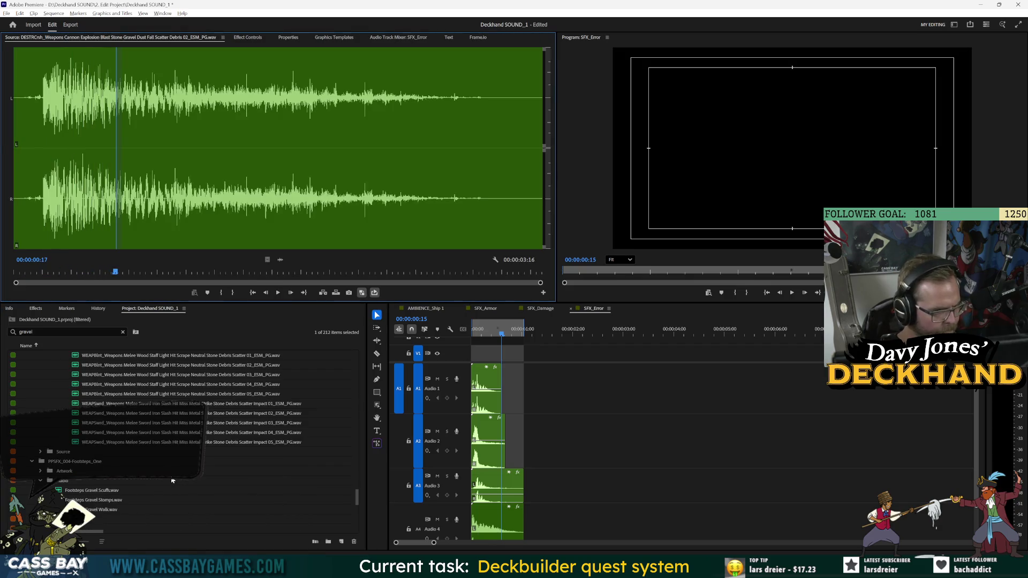
{"action": "double_click", "coordinate": [79, 432]}
{"action": "key", "text": "space"}
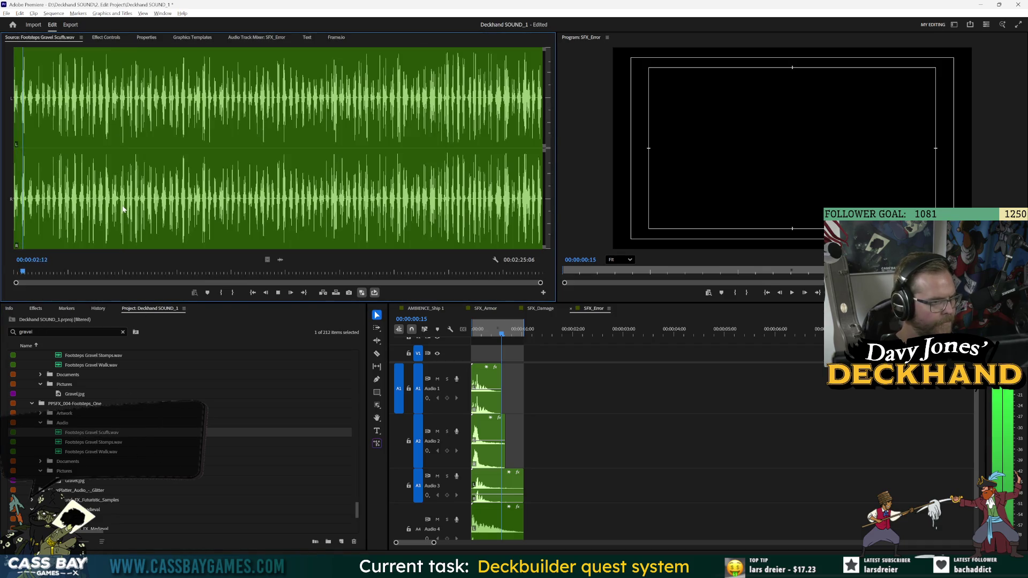
{"action": "double_click", "coordinate": [107, 442]}
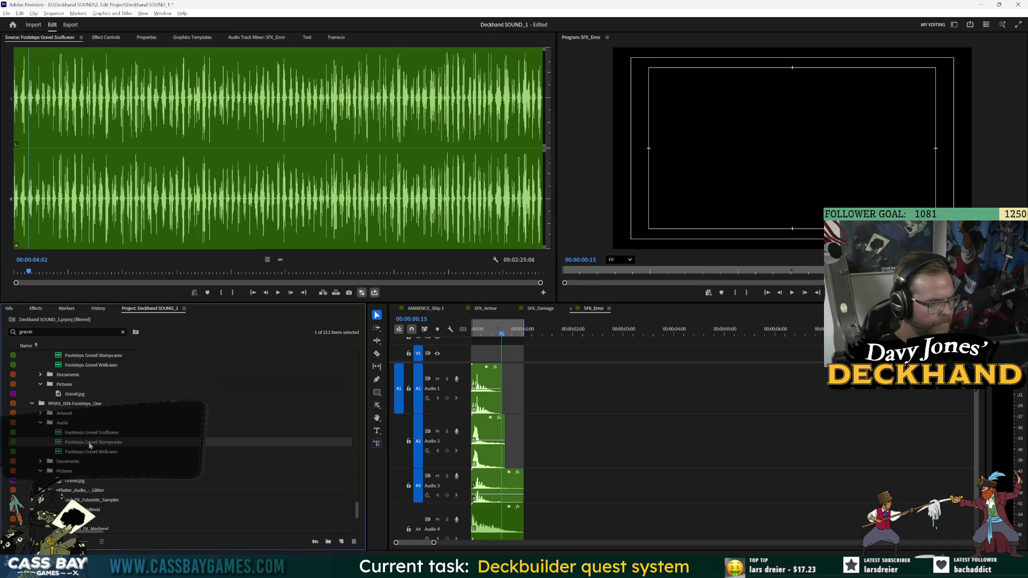
{"action": "double_click", "coordinate": [103, 453]}
{"action": "key", "text": "space"}
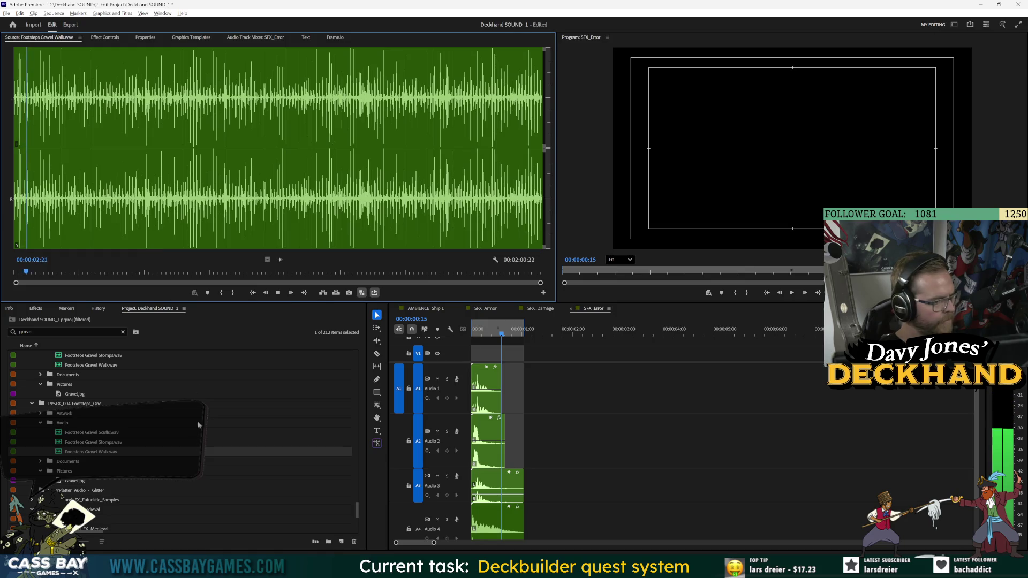
Step: Preview STEP Walk Gravel 04 and STEP Walk Gravel 05 in the source monitor
{"action": "scroll", "coordinate": [177, 452], "scroll_direction": "down", "scroll_amount": 5}
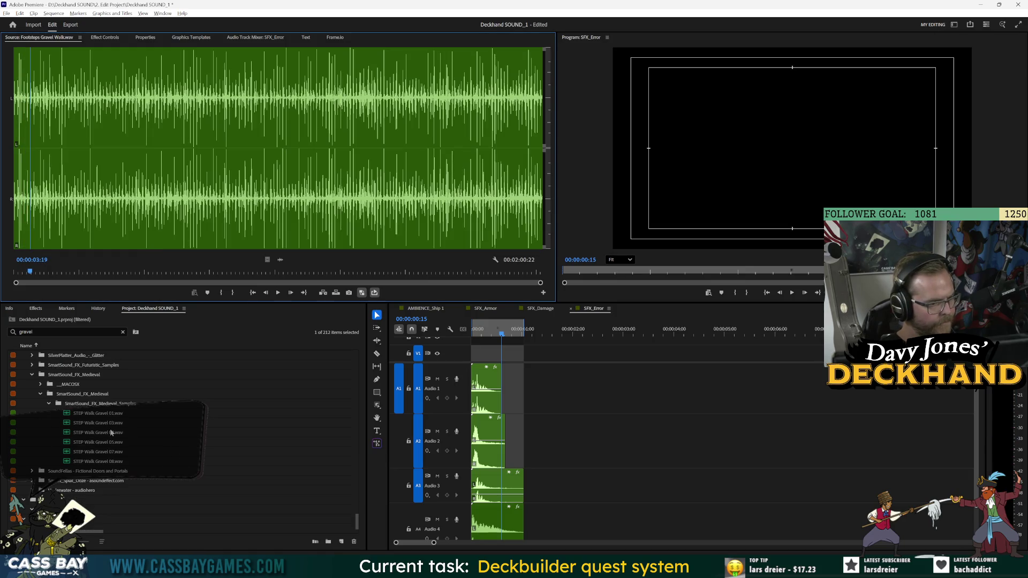
{"action": "double_click", "coordinate": [111, 431]}
{"action": "key", "text": "space"}
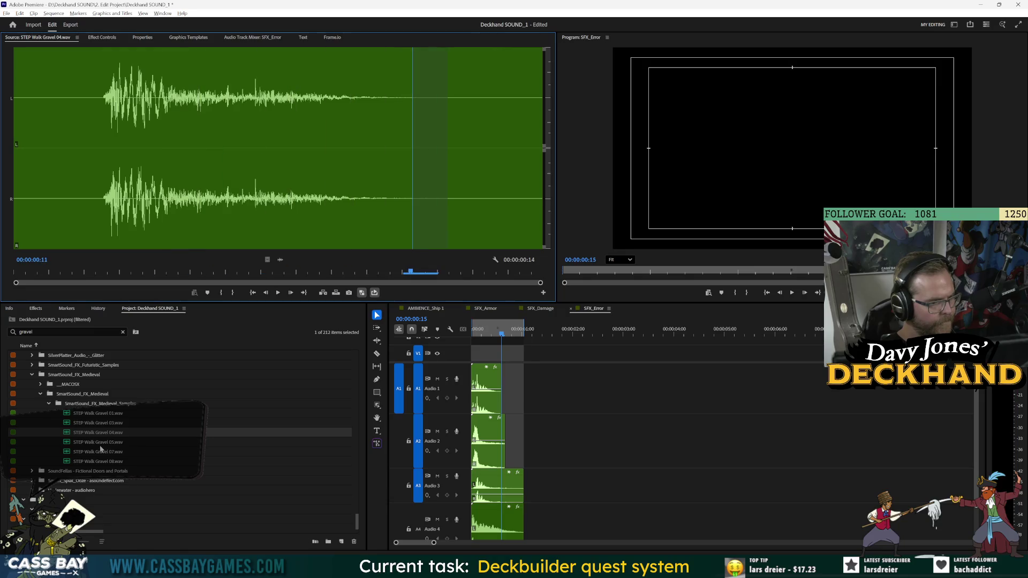
{"action": "double_click", "coordinate": [101, 444]}
{"action": "key", "text": "space"}
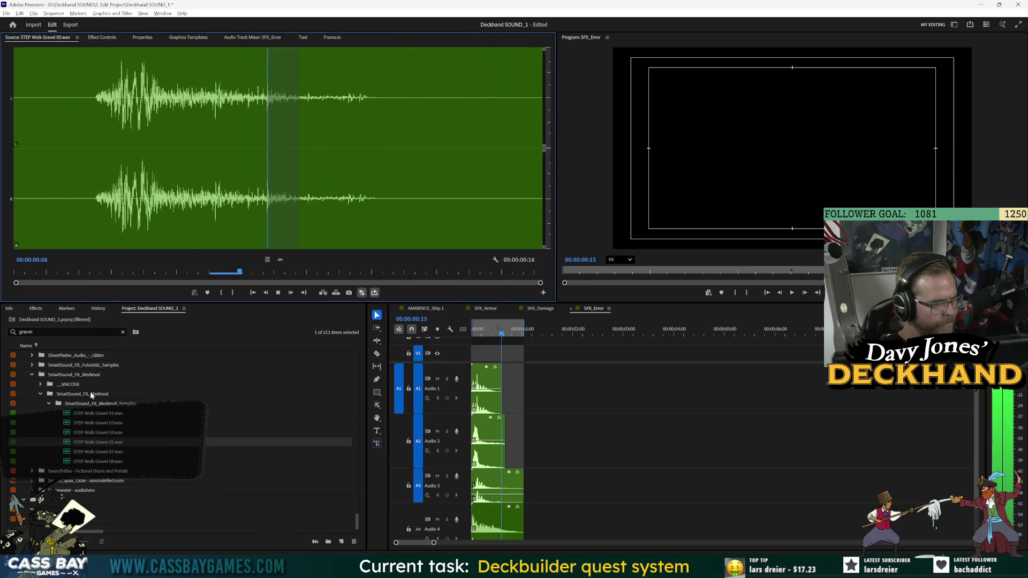
Step: Clear the gravel filter and expand the SmartSound_FX_Medieval samples folders
{"action": "left_click", "coordinate": [107, 375]}
{"action": "scroll", "coordinate": [108, 394], "scroll_direction": "up", "scroll_amount": 1}
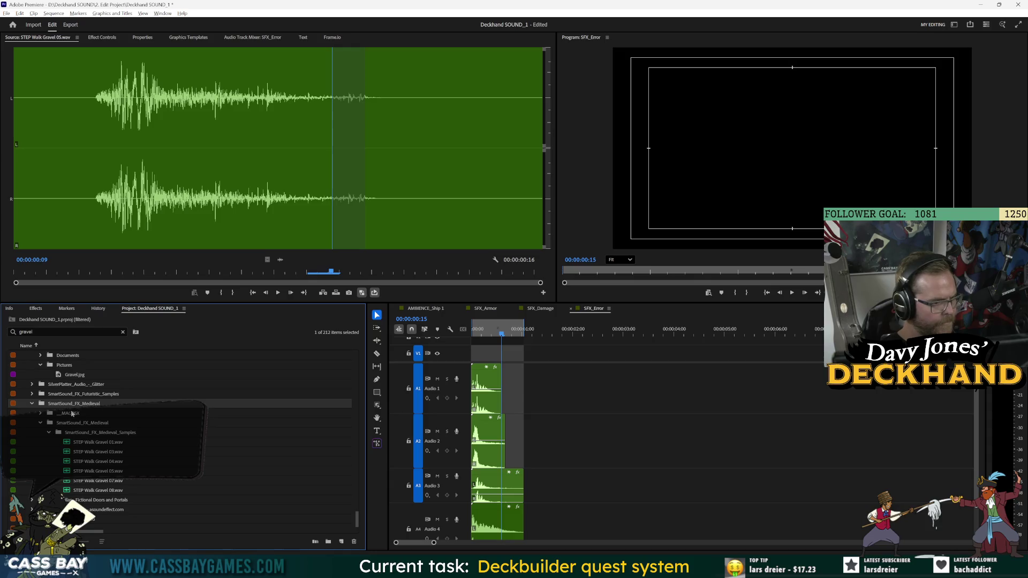
{"action": "left_click", "coordinate": [122, 332]}
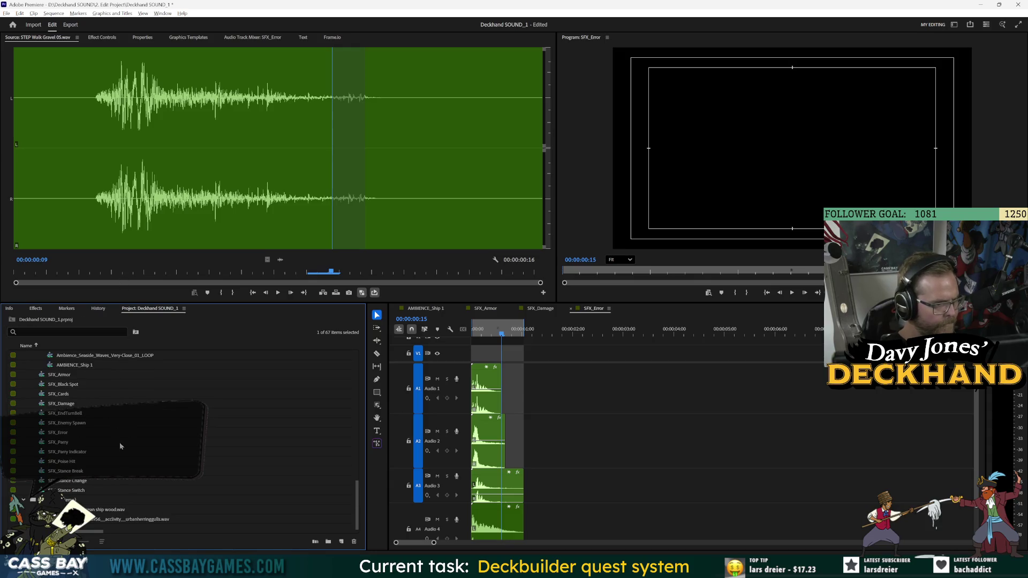
{"action": "scroll", "coordinate": [120, 456], "scroll_direction": "up", "scroll_amount": 1}
{"action": "left_click", "coordinate": [32, 355]}
{"action": "left_click", "coordinate": [48, 384]}
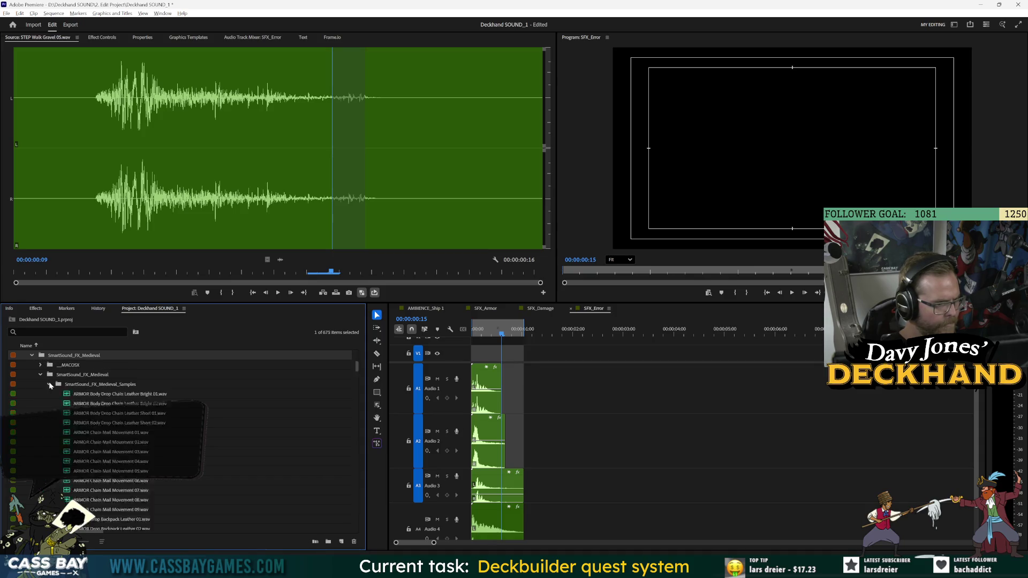
Step: Scroll through the medieval sample list to find the STEP Walk files
{"action": "scroll", "coordinate": [112, 445], "scroll_direction": "down", "scroll_amount": 5}
{"action": "scroll", "coordinate": [113, 444], "scroll_direction": "down", "scroll_amount": 20}
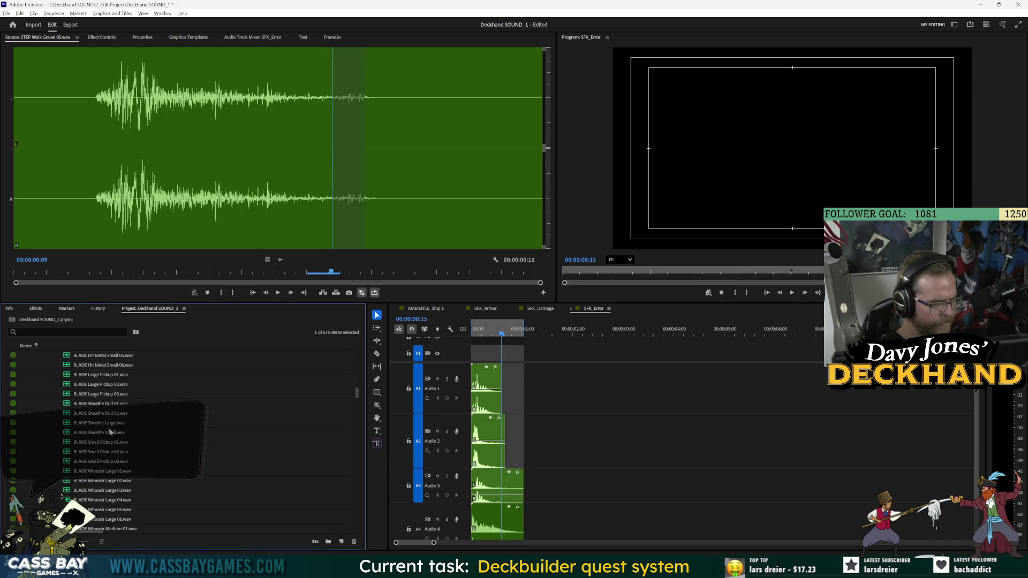
{"action": "scroll", "coordinate": [111, 425], "scroll_direction": "down", "scroll_amount": 15}
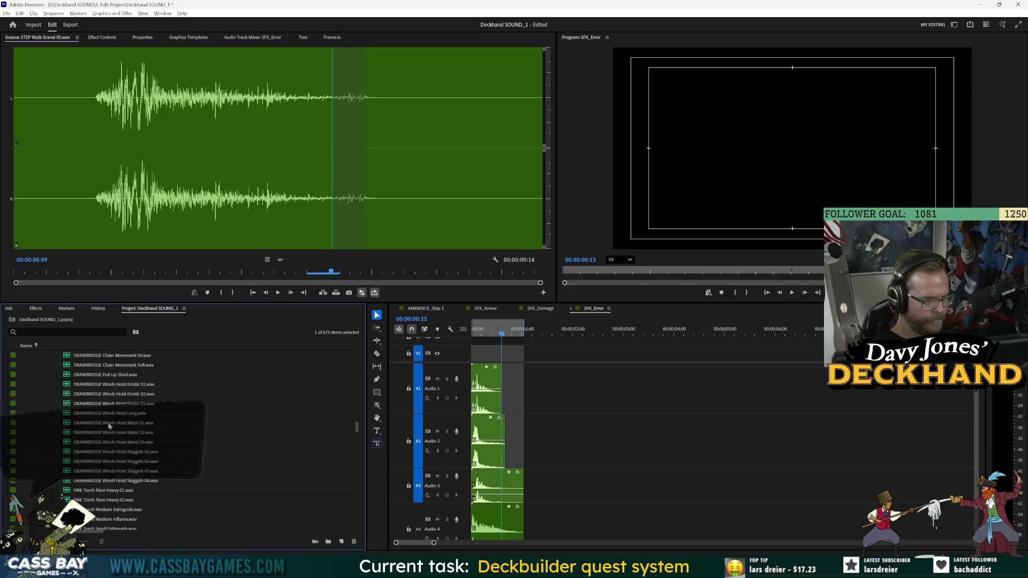
{"action": "scroll", "coordinate": [107, 423], "scroll_direction": "down", "scroll_amount": 15}
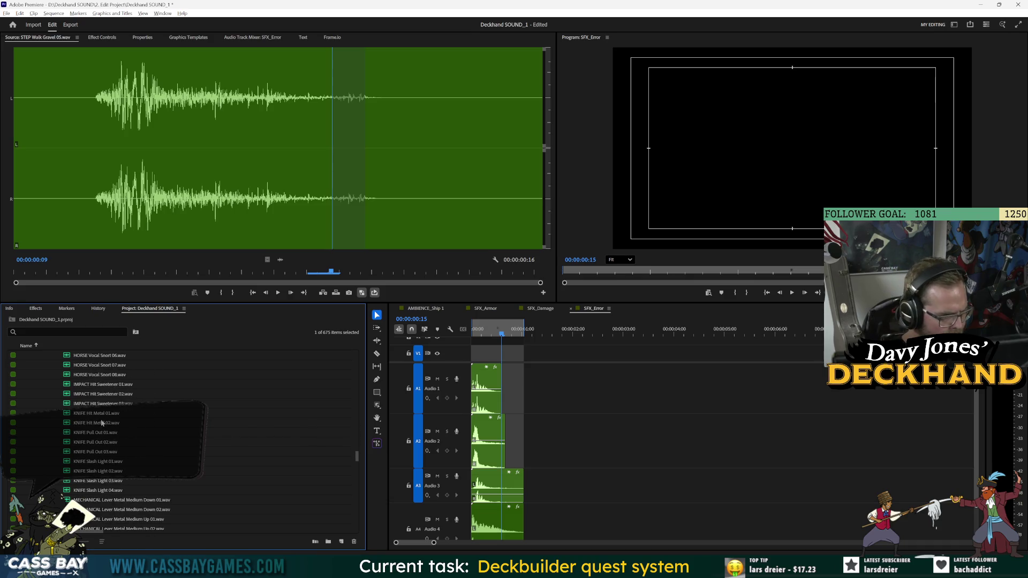
{"action": "scroll", "coordinate": [98, 422], "scroll_direction": "down", "scroll_amount": 15}
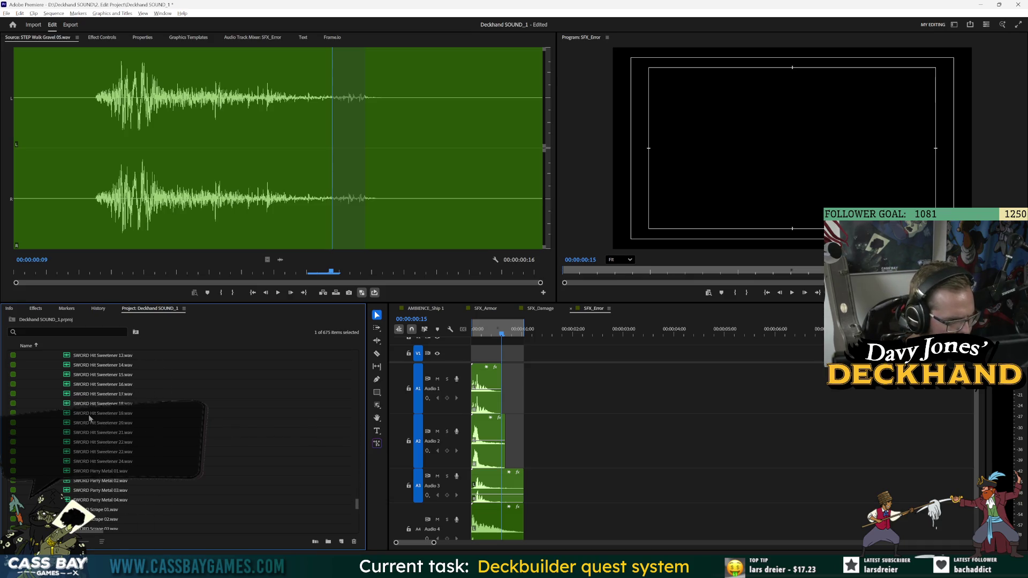
{"action": "scroll", "coordinate": [86, 415], "scroll_direction": "down", "scroll_amount": 10}
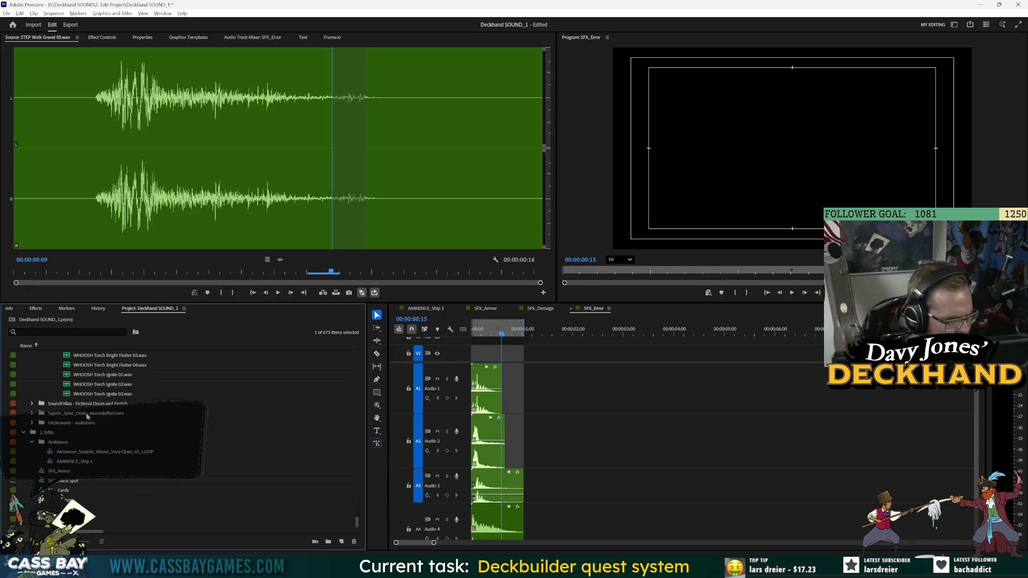
{"action": "scroll", "coordinate": [200, 441], "scroll_direction": "up", "scroll_amount": 10}
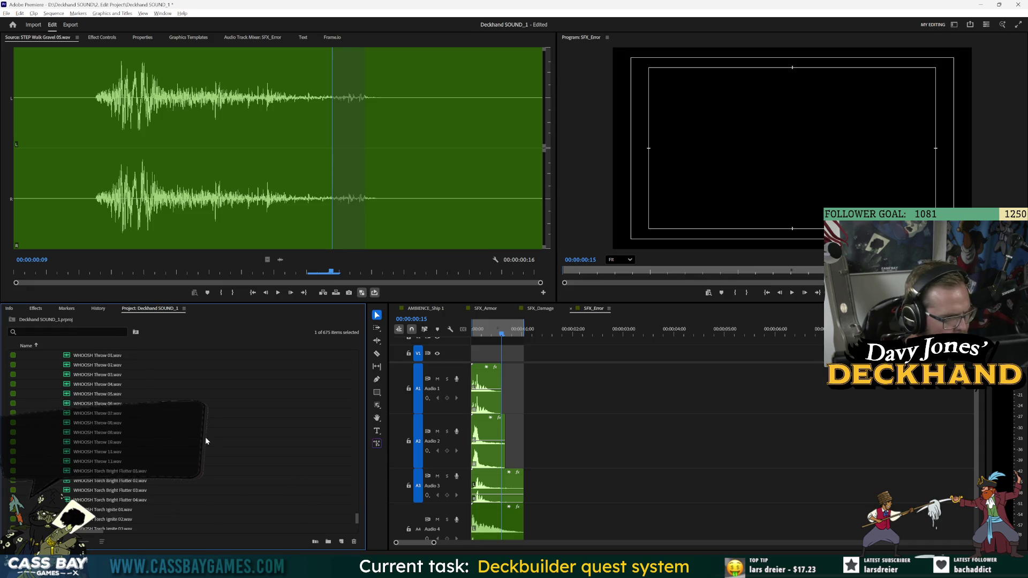
{"action": "scroll", "coordinate": [200, 441], "scroll_direction": "up", "scroll_amount": 10}
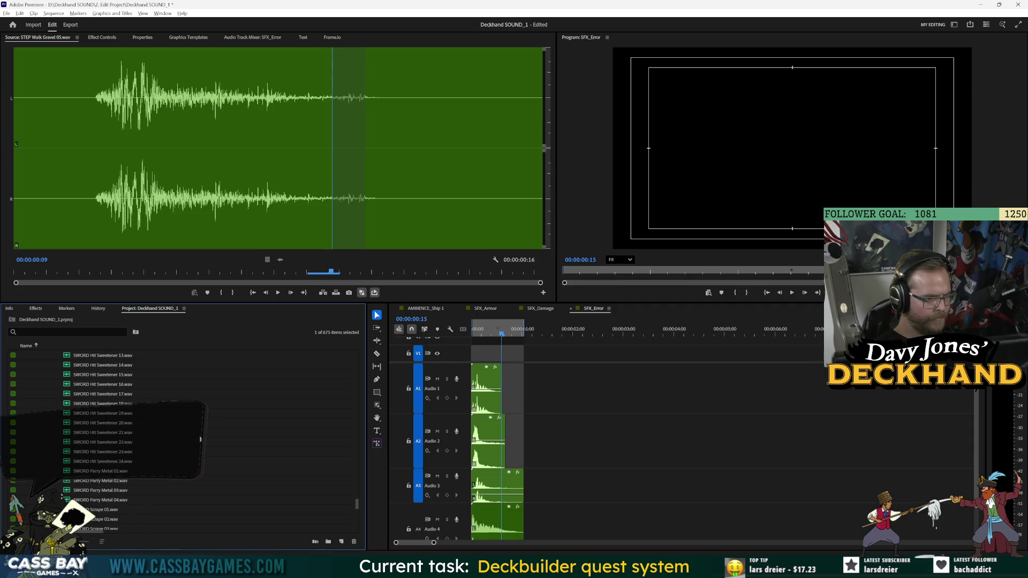
Step: Load STEP Walk Gravel 04.wav into the source monitor, play it, then stop
{"action": "left_click_drag", "start_coordinate": [356, 497], "coordinate": [356, 478]}
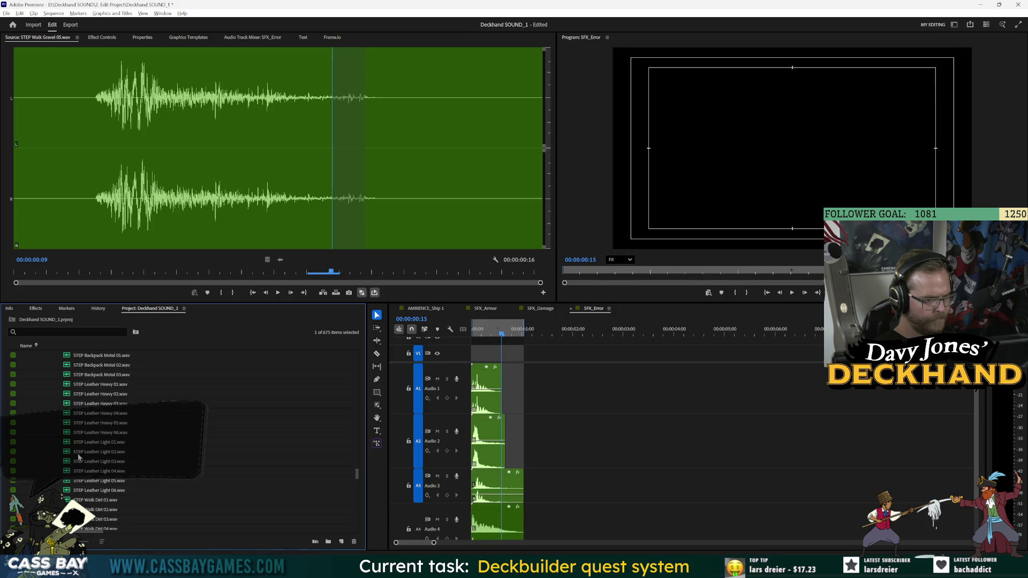
{"action": "scroll", "coordinate": [130, 448], "scroll_direction": "down", "scroll_amount": 6}
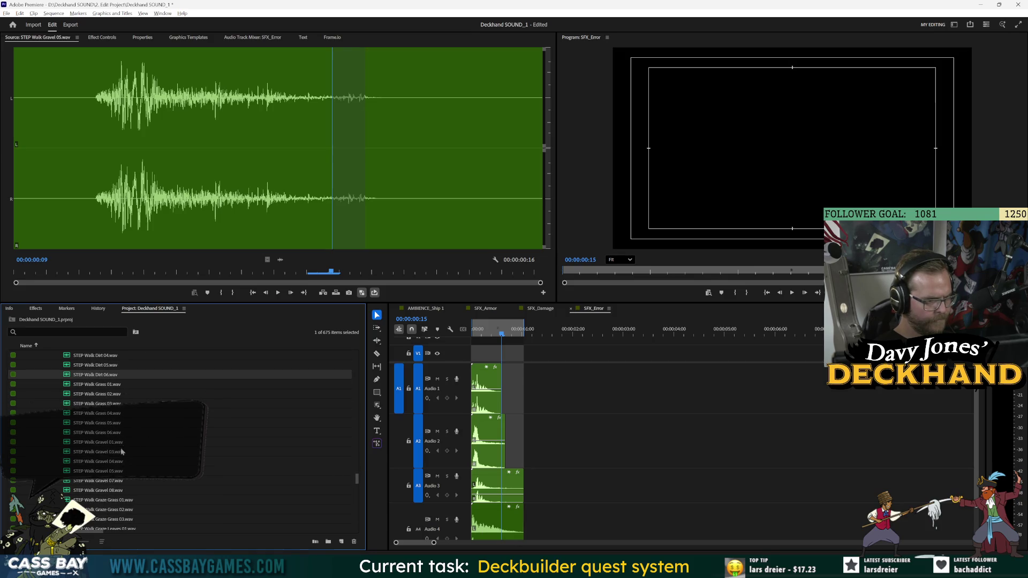
{"action": "double_click", "coordinate": [116, 462]}
{"action": "key", "text": "space"}
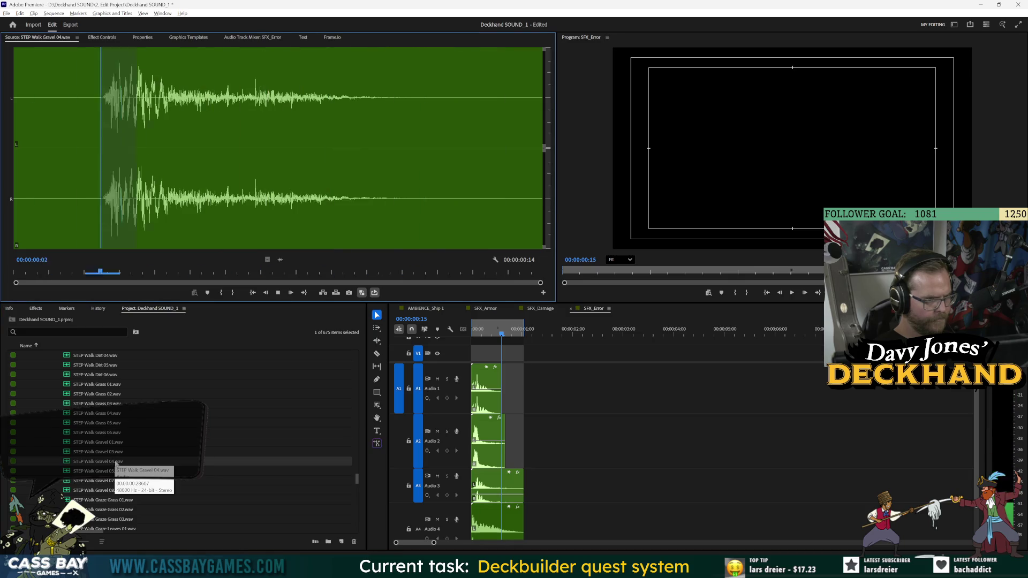
{"action": "key", "text": "space"}
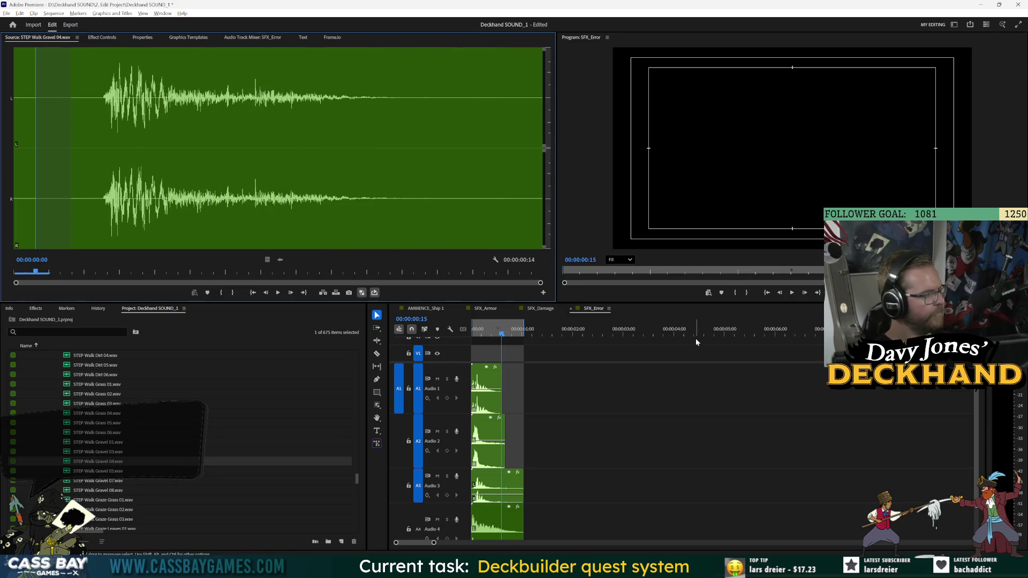
{"action": "key", "text": "alt+Tab"}
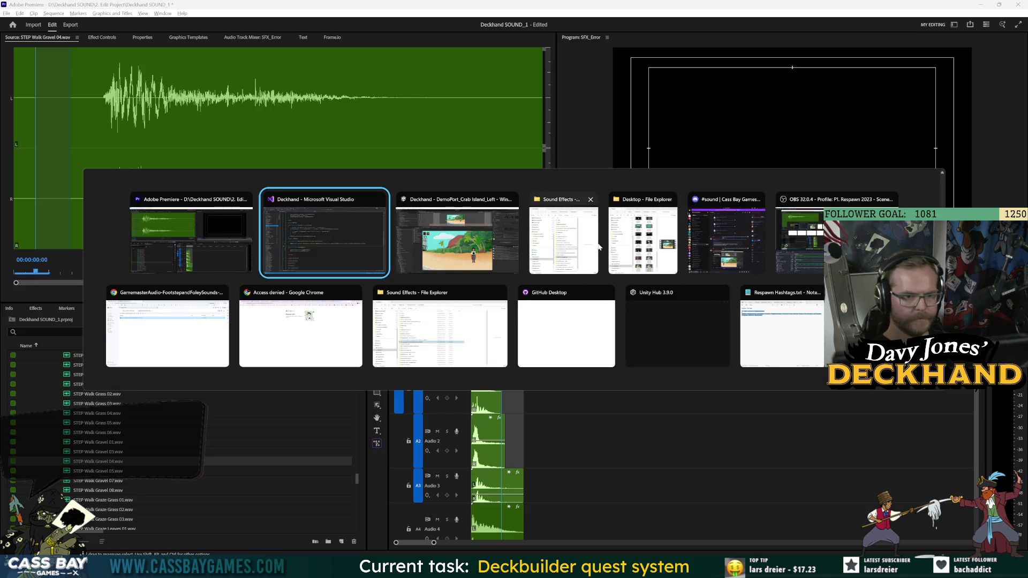
{"action": "left_click", "coordinate": [191, 235]}
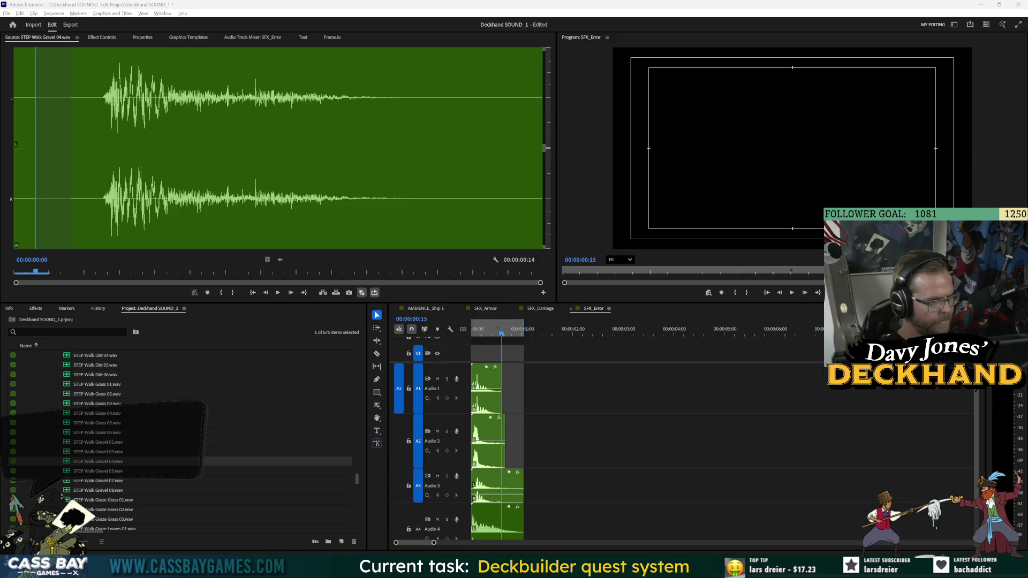
{"action": "scroll", "coordinate": [129, 413], "scroll_direction": "up", "scroll_amount": 15}
{"action": "scroll", "coordinate": [130, 414], "scroll_direction": "up", "scroll_amount": 10}
{"action": "scroll", "coordinate": [130, 411], "scroll_direction": "up", "scroll_amount": 10}
{"action": "left_click", "coordinate": [356, 437]}
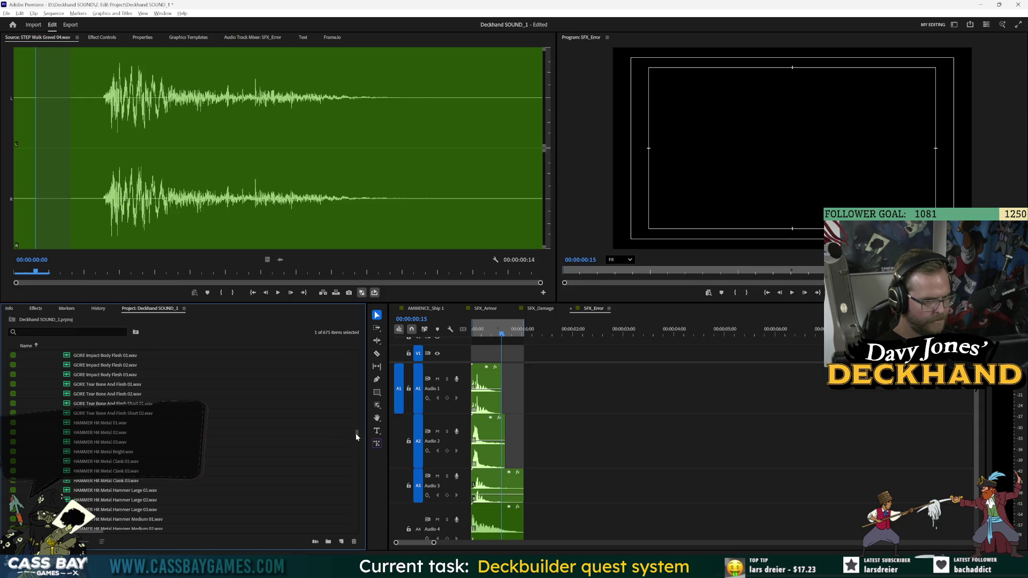
{"action": "left_click_drag", "start_coordinate": [359, 432], "coordinate": [357, 362]}
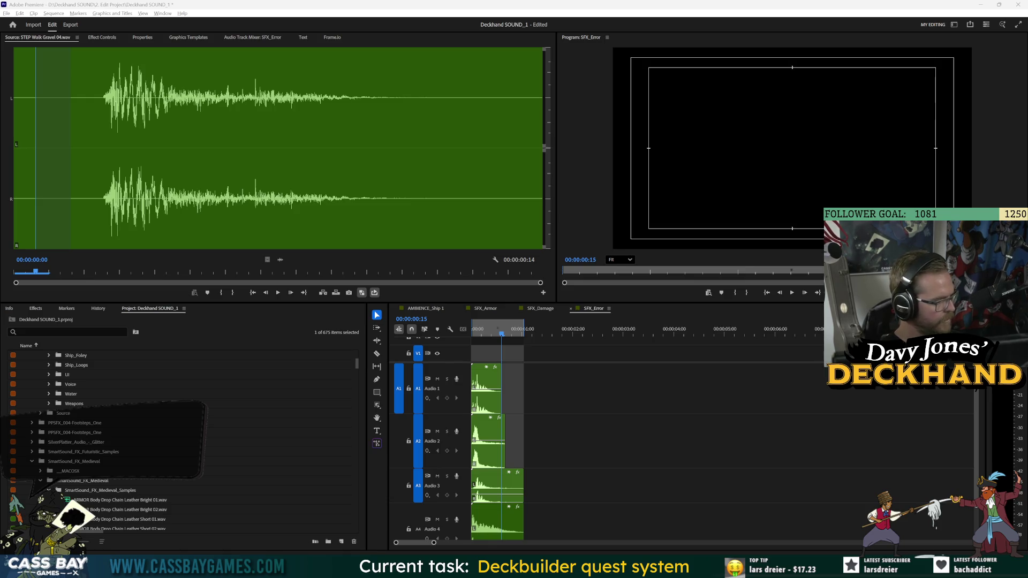
Step: Browse from the Sound Effects folder into the Gamemaster Audio library's Foley folder
{"action": "key", "text": "alt+Tab"}
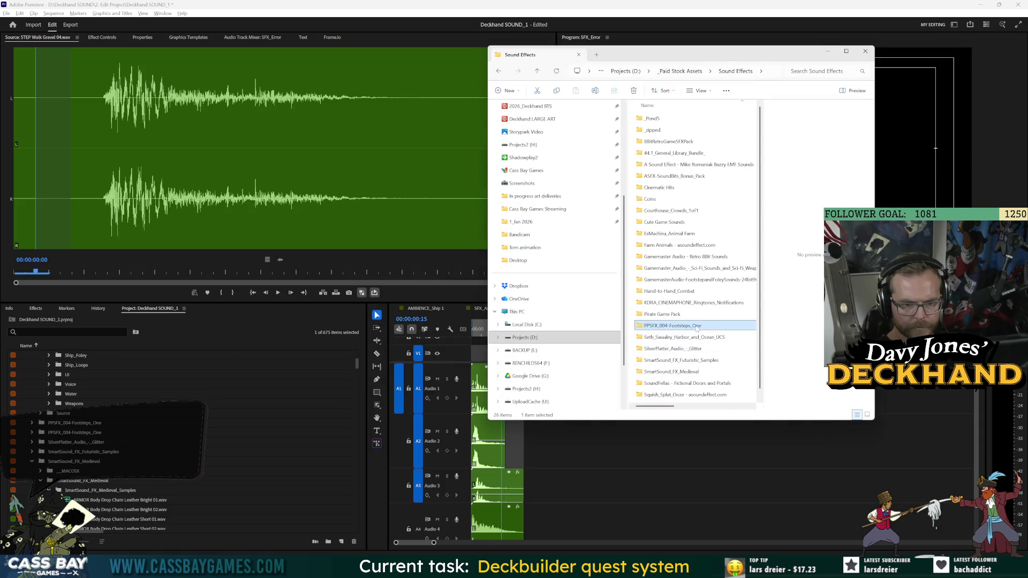
{"action": "double_click", "coordinate": [695, 326]}
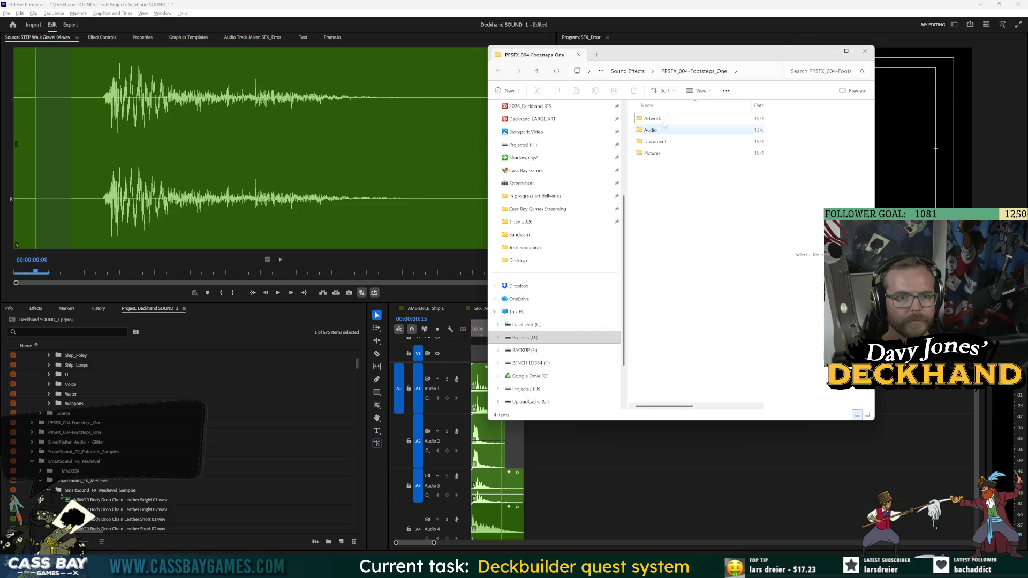
{"action": "left_click", "coordinate": [627, 70]}
{"action": "double_click", "coordinate": [705, 279]}
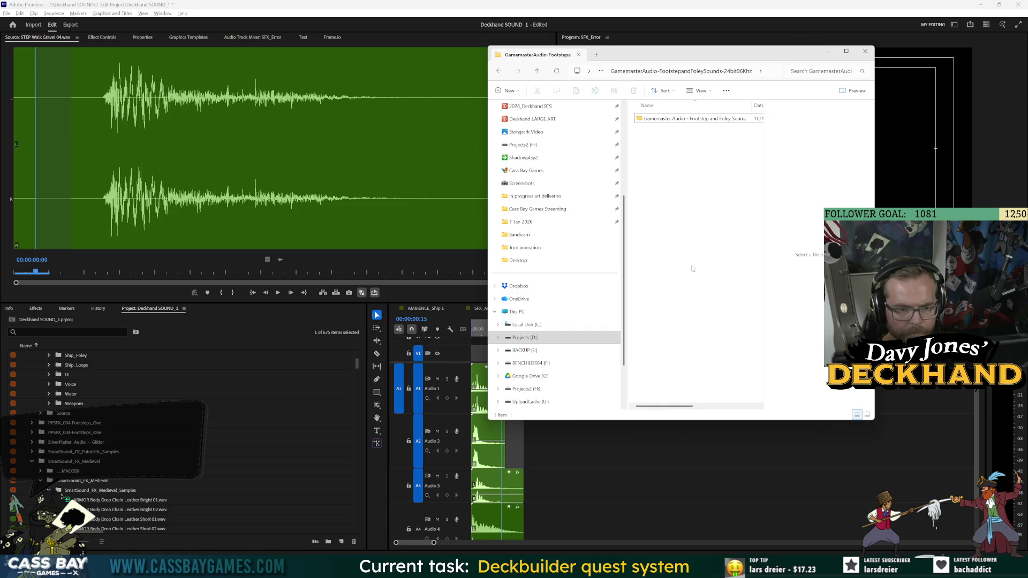
{"action": "double_click", "coordinate": [662, 118]}
{"action": "left_click", "coordinate": [662, 118]}
{"action": "double_click", "coordinate": [662, 118]}
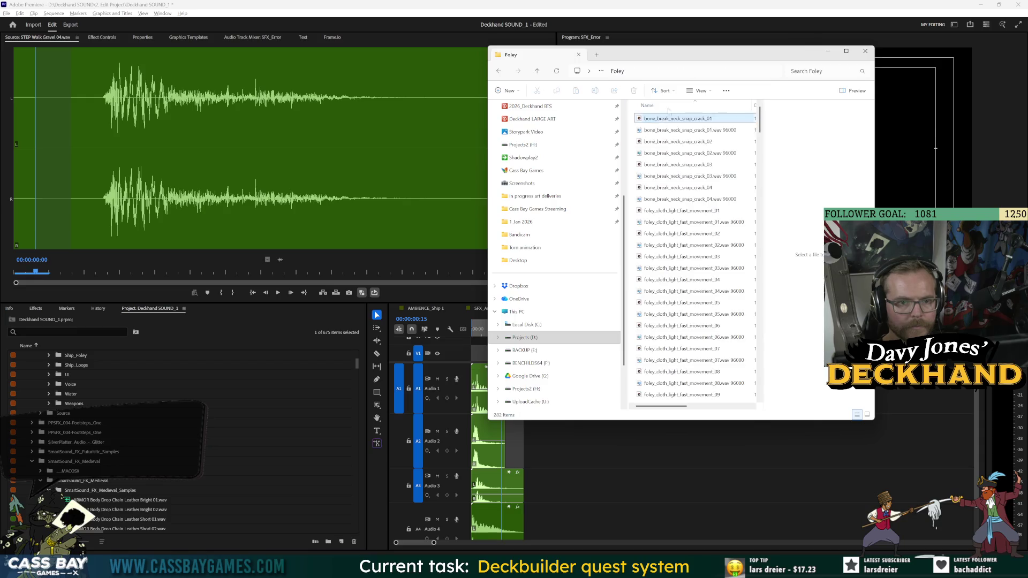
Step: Open the library's Footsteps folder, widen the window, and search for 'gravel'
{"action": "left_click", "coordinate": [499, 71]}
{"action": "left_click", "coordinate": [662, 130]}
{"action": "double_click", "coordinate": [662, 131]}
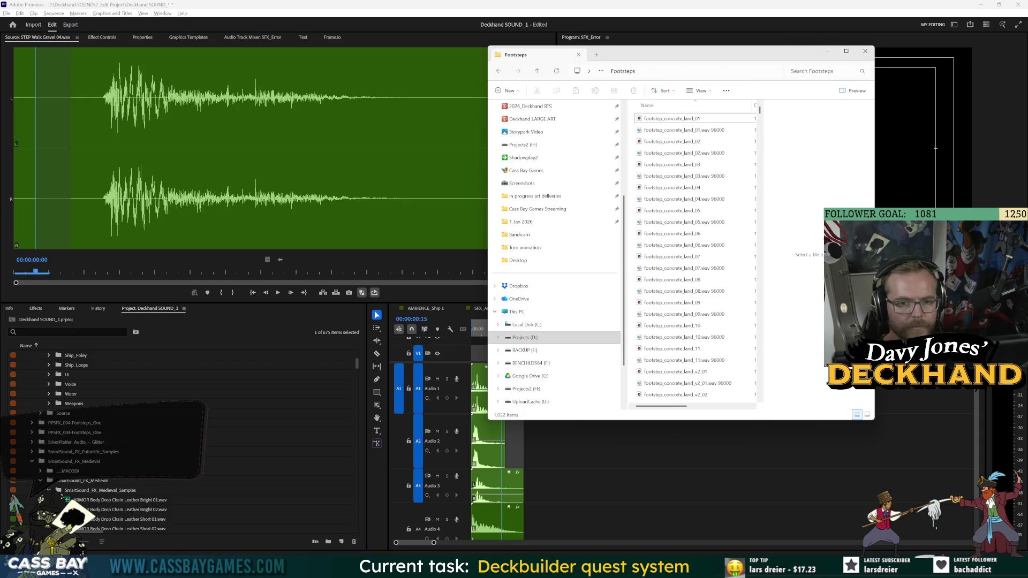
{"action": "left_click_drag", "start_coordinate": [485, 211], "coordinate": [317, 212]}
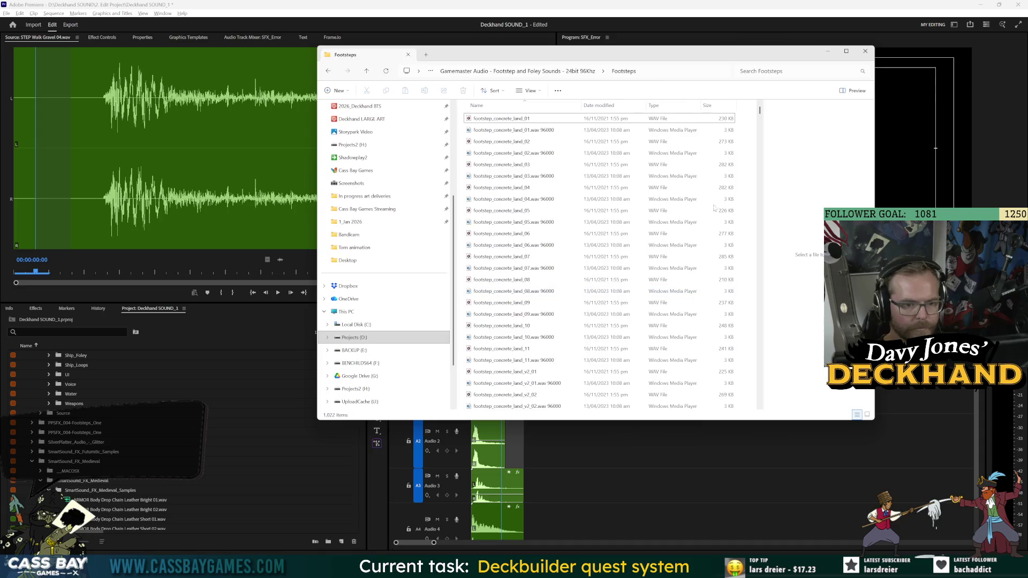
{"action": "left_click", "coordinate": [787, 71]}
{"action": "type", "text": "gravel"}
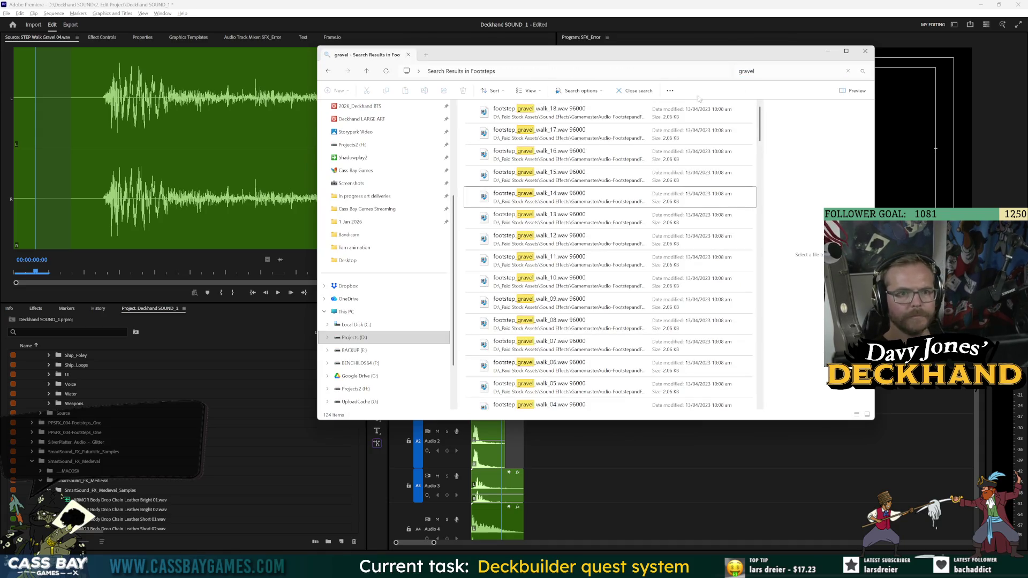
Step: Audition footstep_gravel_walk_18 in the legacy media player
{"action": "double_click", "coordinate": [544, 115]}
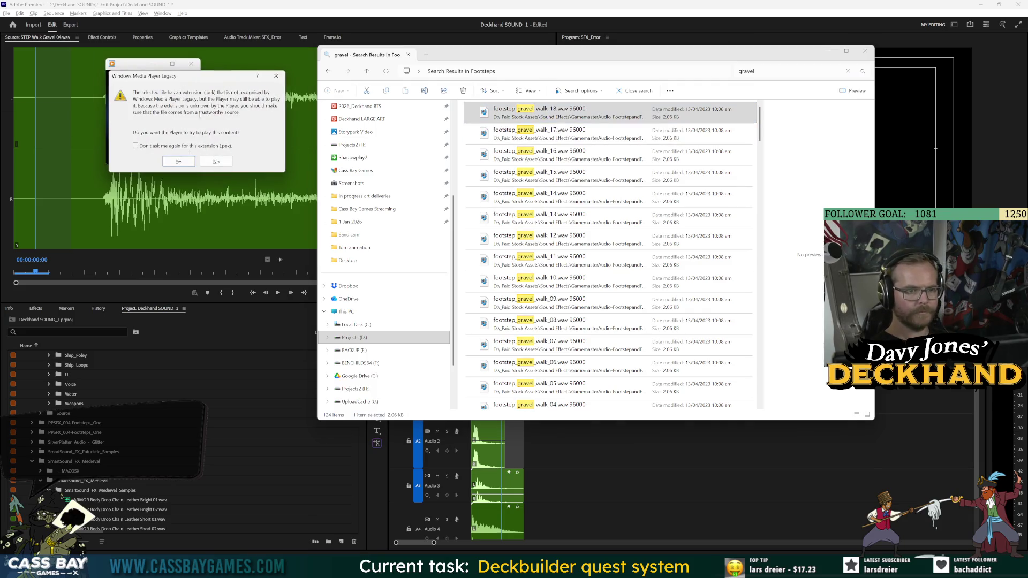
{"action": "left_click", "coordinate": [173, 163]}
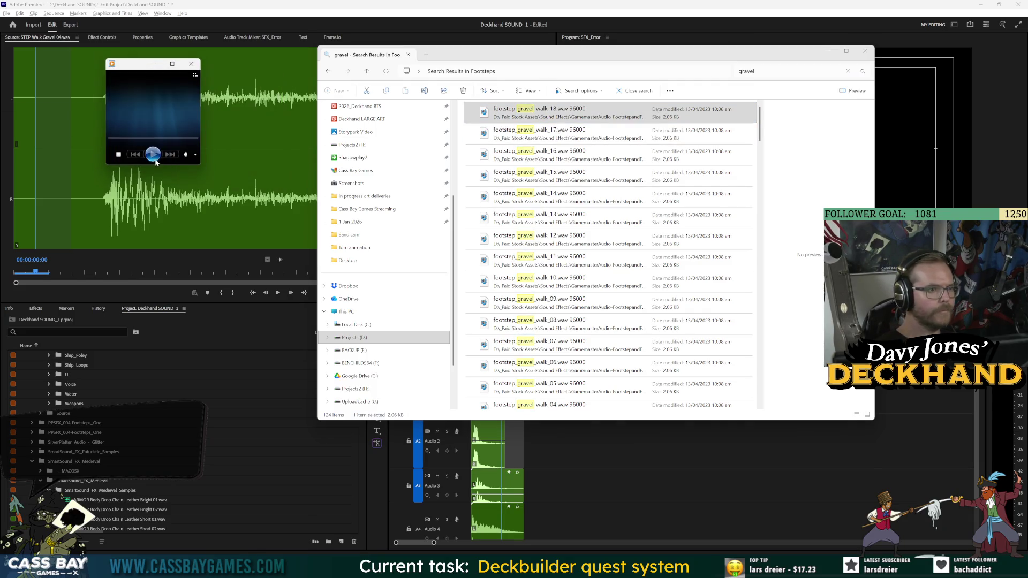
{"action": "left_click", "coordinate": [191, 64]}
{"action": "scroll", "coordinate": [566, 265], "scroll_direction": "down", "scroll_amount": 18}
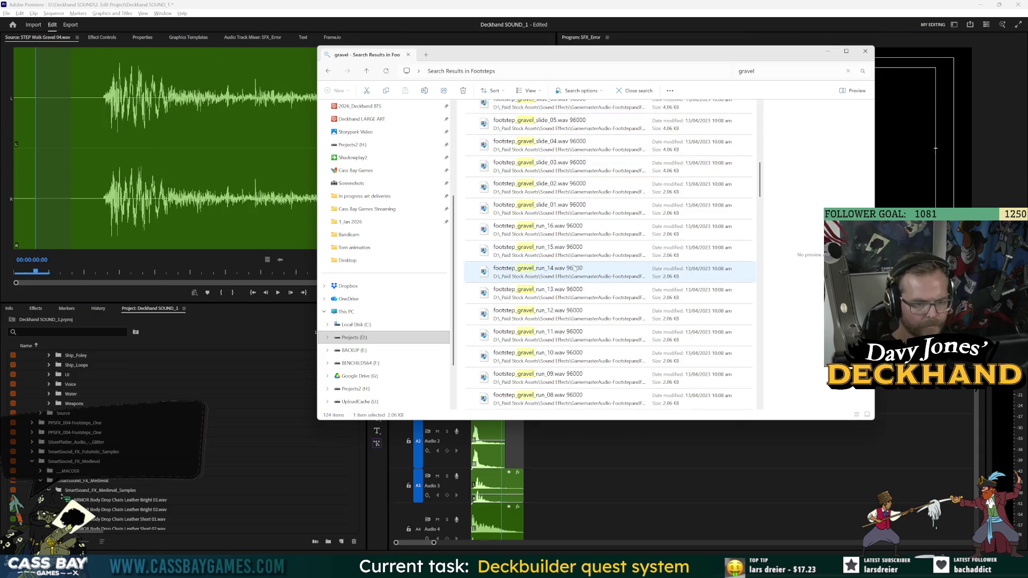
{"action": "double_click", "coordinate": [543, 189]}
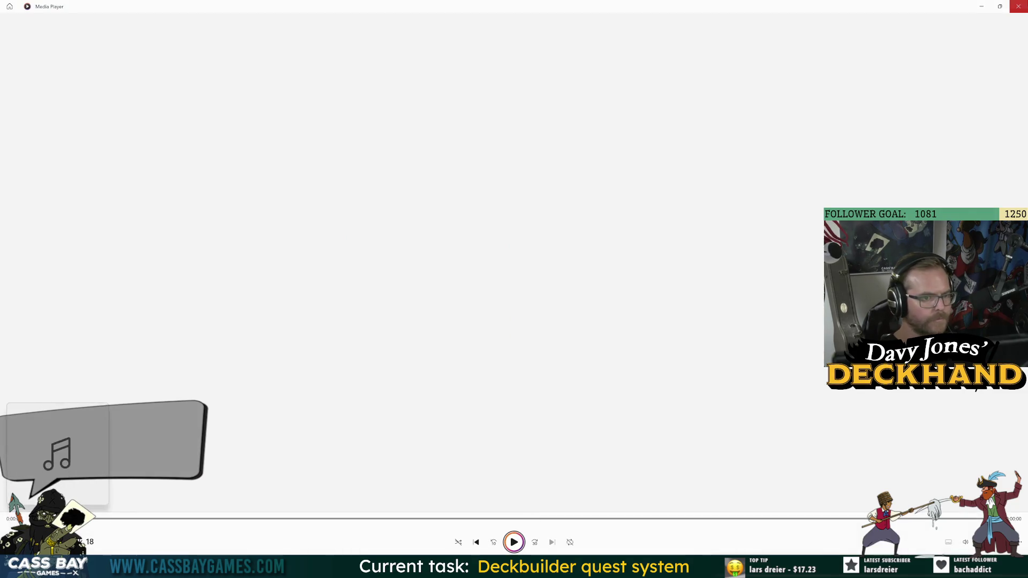
{"action": "left_click", "coordinate": [1019, 6]}
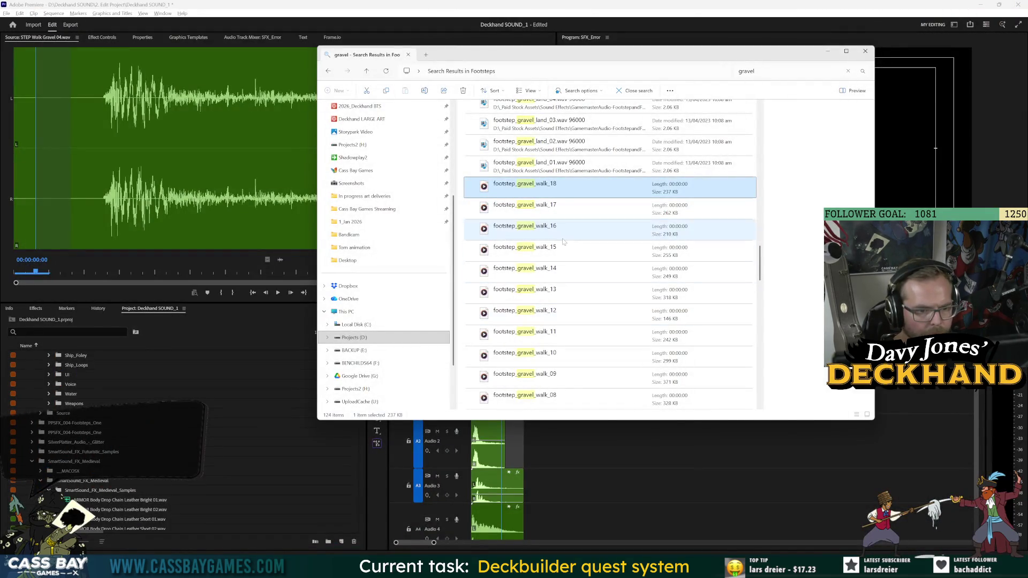
Step: Audition footstep_gravel_walk_01, then select walk_01 through walk_05 together
{"action": "scroll", "coordinate": [562, 251], "scroll_direction": "down", "scroll_amount": 7}
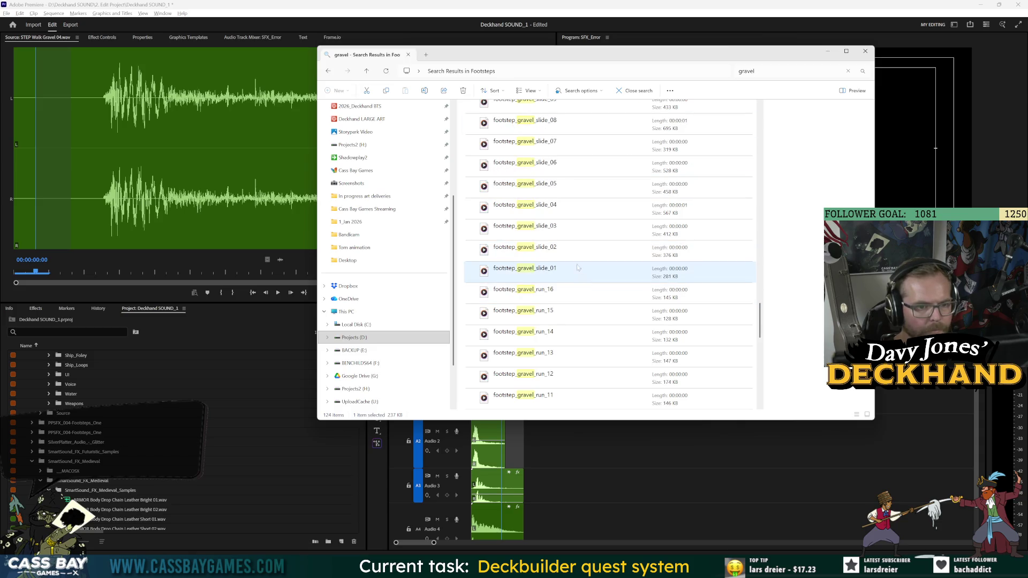
{"action": "left_click", "coordinate": [562, 204]}
{"action": "scroll", "coordinate": [562, 205], "scroll_direction": "up", "scroll_amount": 2}
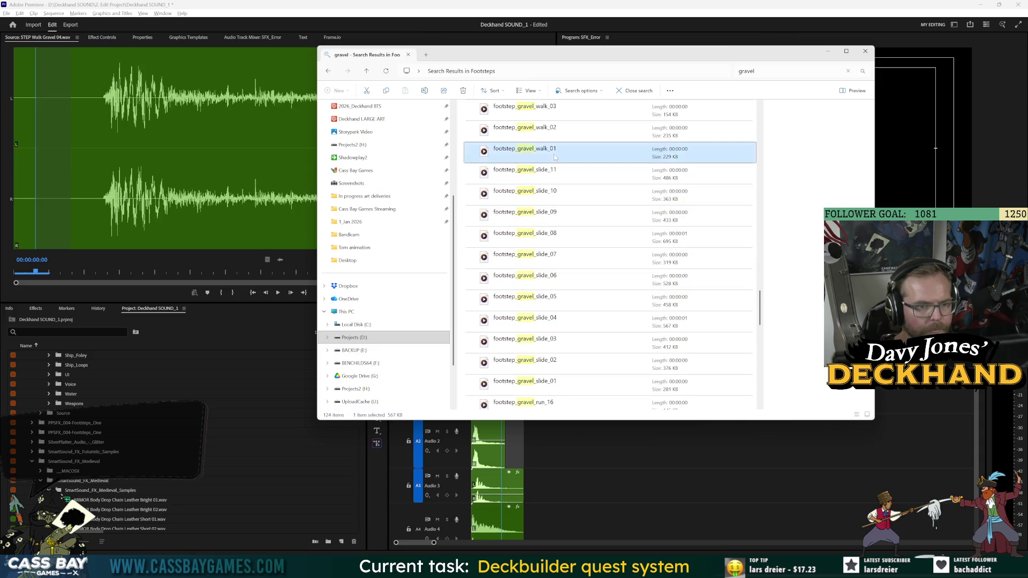
{"action": "double_click", "coordinate": [555, 155]}
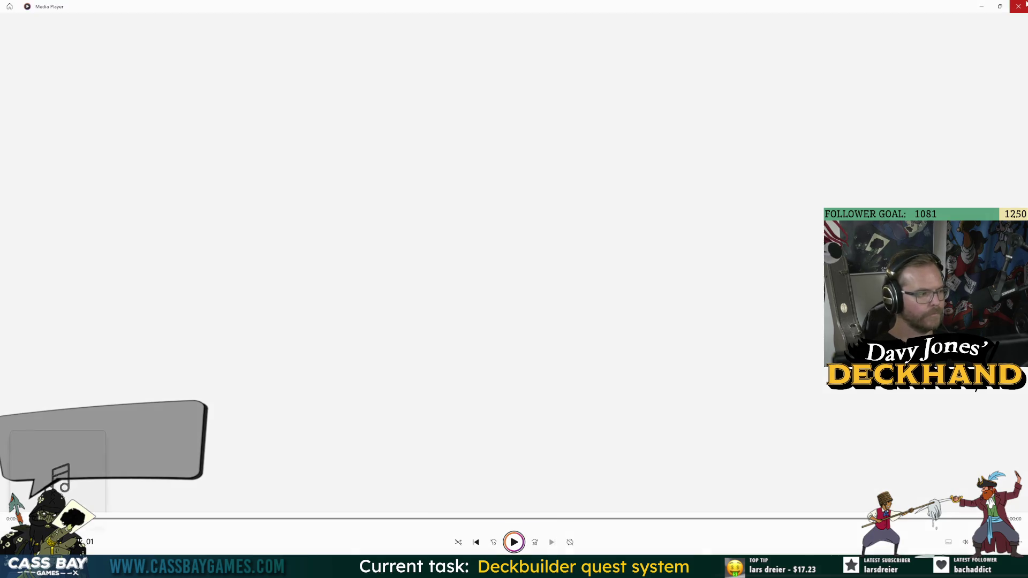
{"action": "key", "text": "alt+F4"}
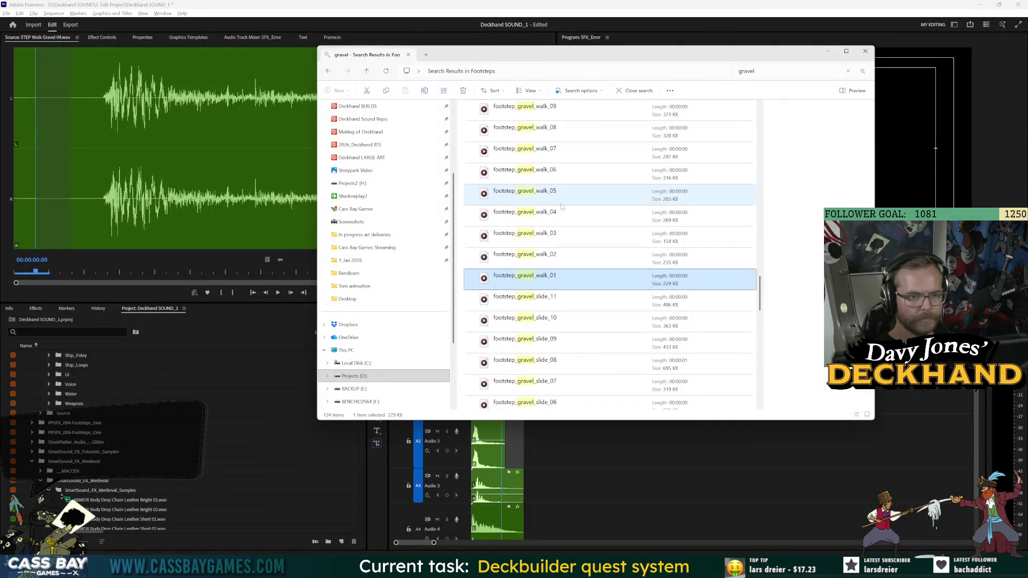
{"action": "left_click", "coordinate": [562, 206], "text": "shift"}
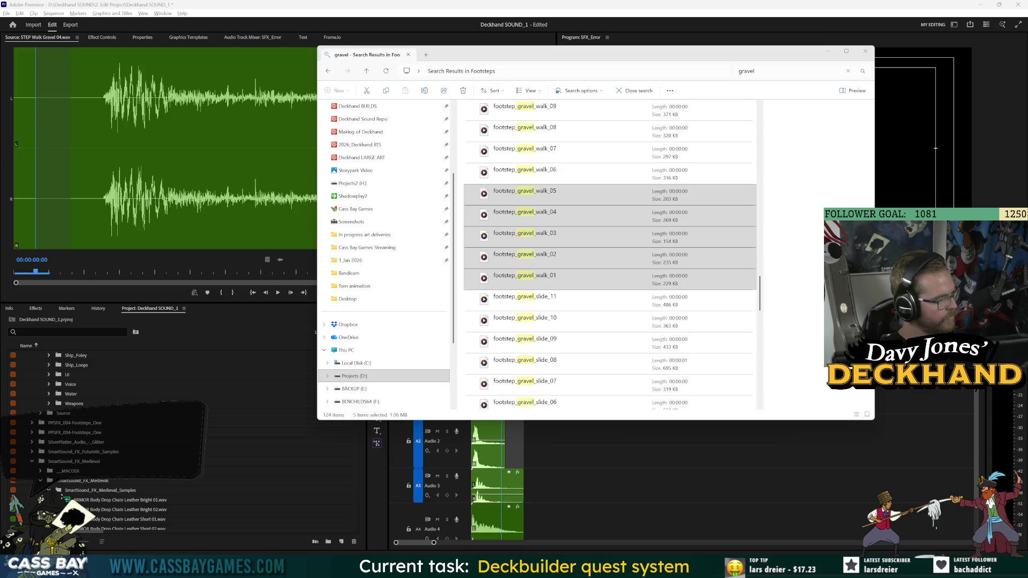
{"action": "key", "text": "alt+Tab"}
{"action": "key", "text": "alt+Tab"}
{"action": "key", "text": "alt+Tab"}
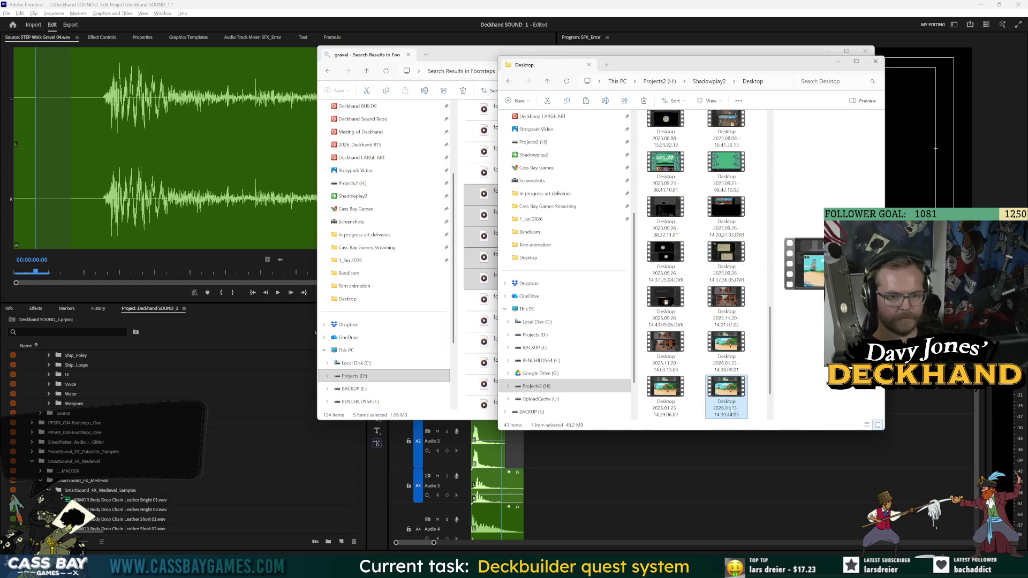
Step: Open the newest capture, Desktop 2026.01.23 - 14.40.51.04.mp4, from the Desktop folder
{"action": "scroll", "coordinate": [712, 321], "scroll_direction": "down", "scroll_amount": 2}
{"action": "left_click", "coordinate": [676, 394]}
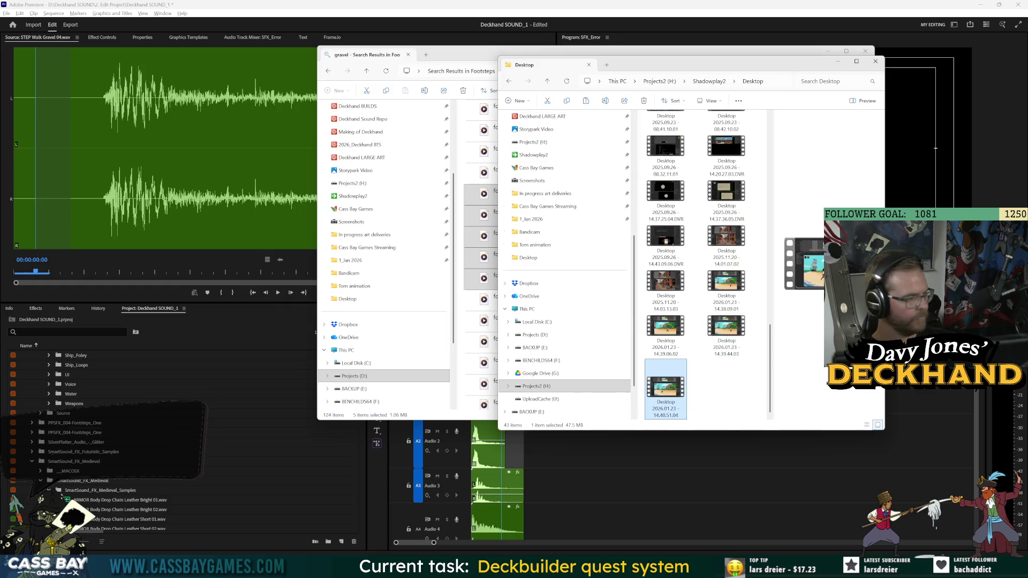
{"action": "left_click", "coordinate": [508, 399]}
{"action": "left_click_drag", "start_coordinate": [749, 421], "coordinate": [910, 300]}
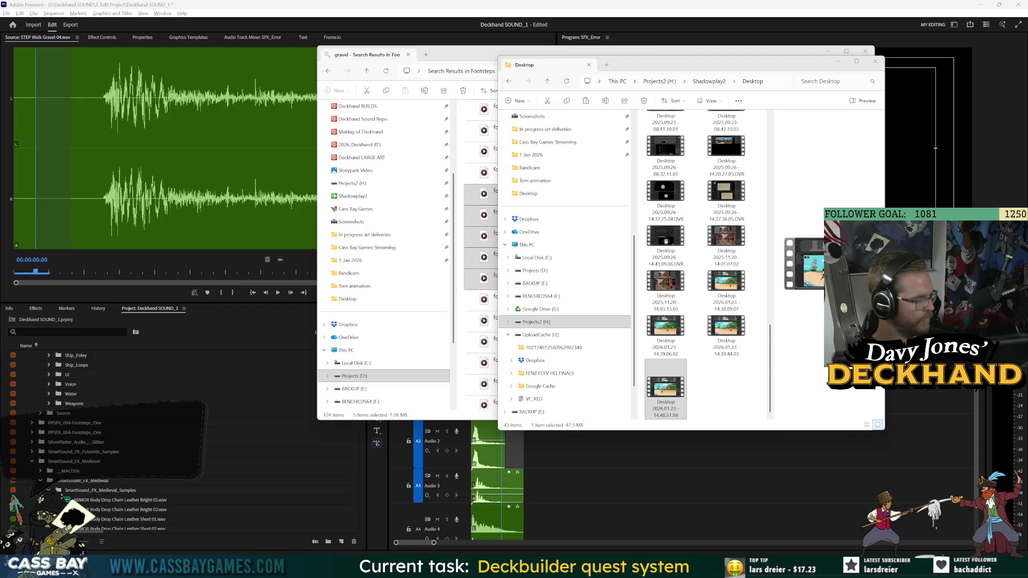
{"action": "double_click", "coordinate": [669, 388]}
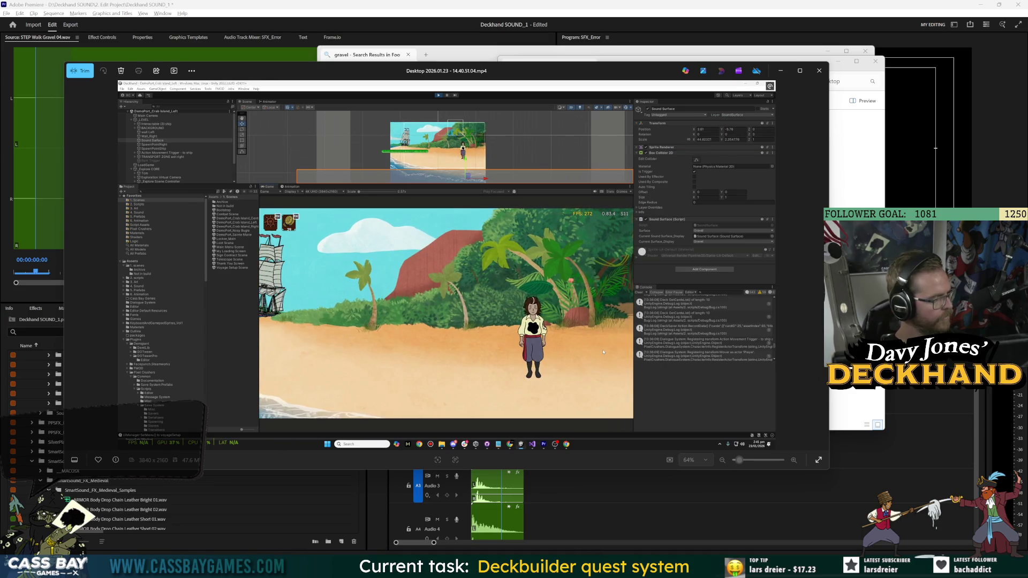
Step: Bring up the NVIDIA overlay with Alt+Z over the playing island recording
{"action": "key", "text": "alt+z"}
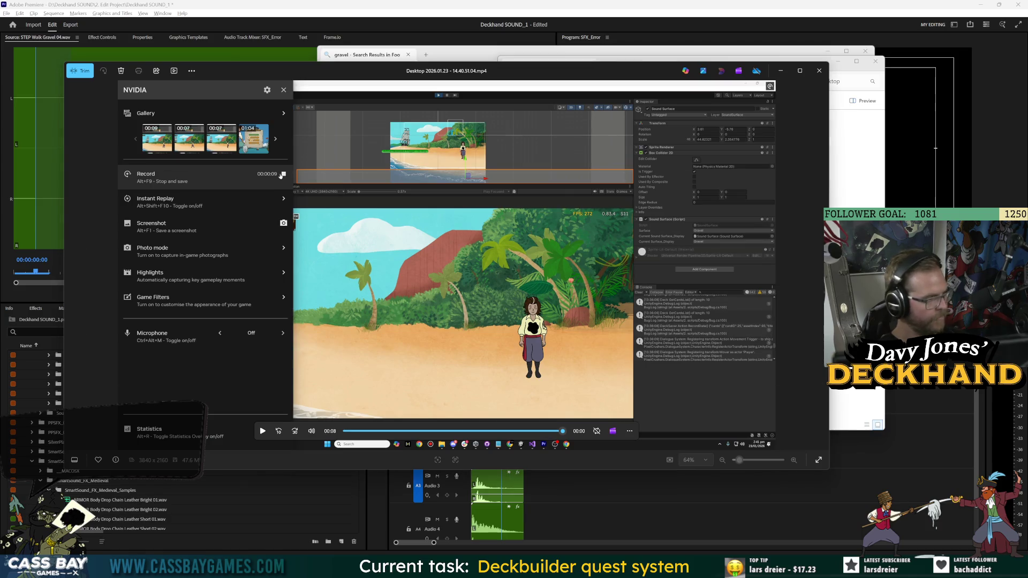
Step: Review the selected gravel walk files, then dismiss the NVIDIA overlay and recording
{"action": "key", "text": "alt+Tab"}
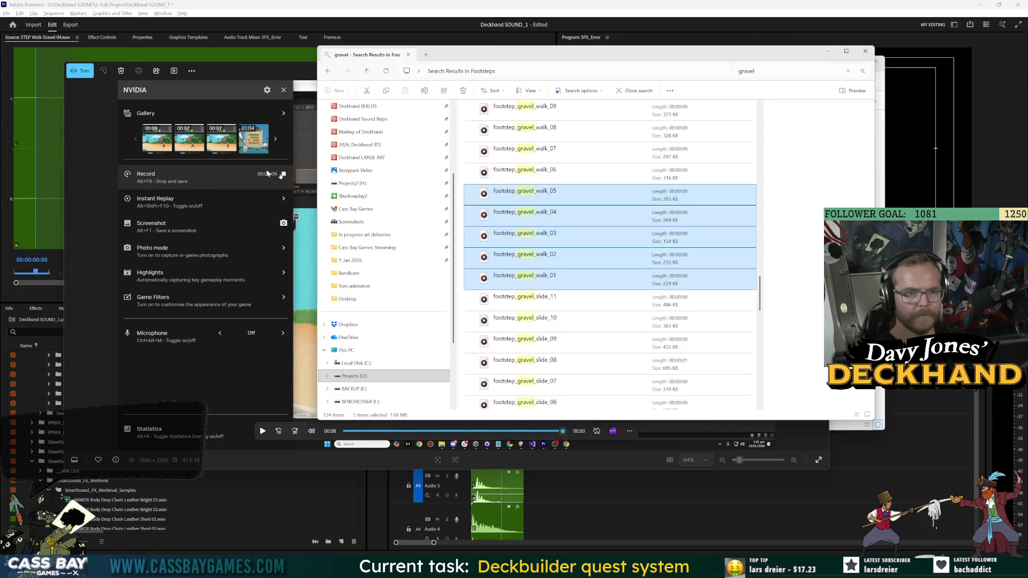
{"action": "scroll", "coordinate": [626, 294], "scroll_direction": "down", "scroll_amount": 3}
{"action": "scroll", "coordinate": [628, 300], "scroll_direction": "up", "scroll_amount": 5}
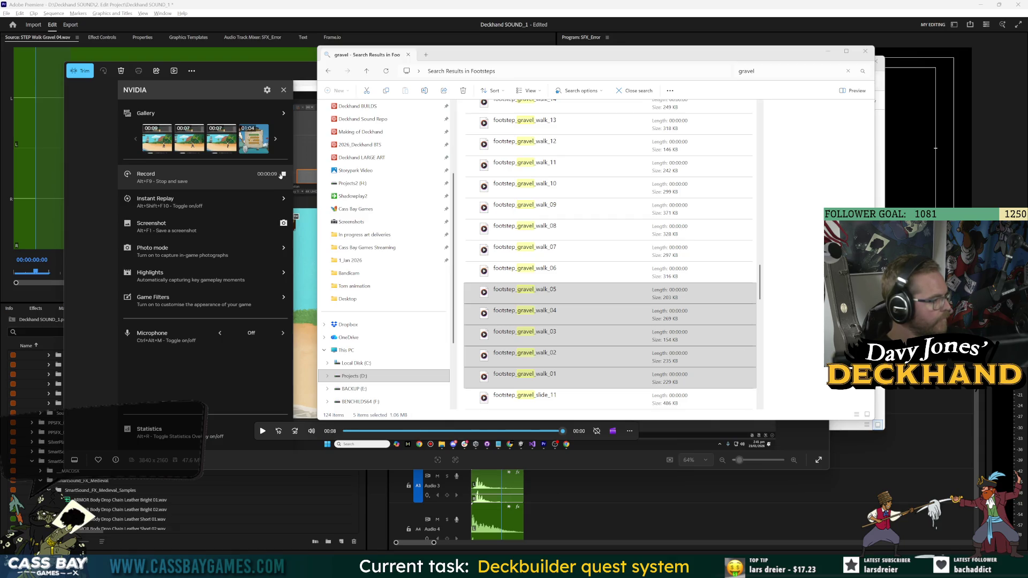
{"action": "key", "text": "alt+z"}
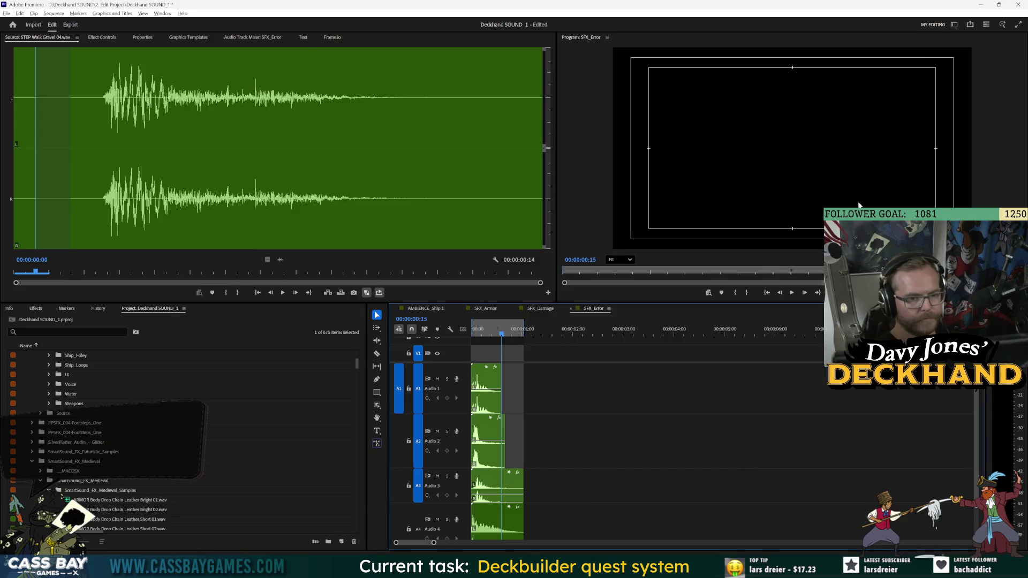
Step: Save the Deckhand SOUND_1 project with Ctrl+S and close Premiere Pro
{"action": "key", "text": "ctrl+s"}
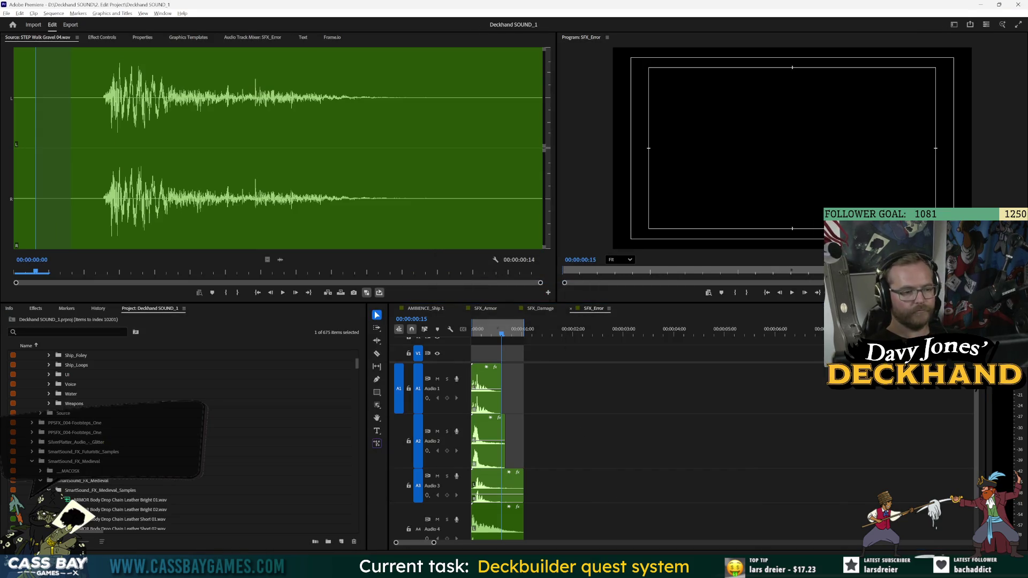
{"action": "left_click", "coordinate": [1020, 5]}
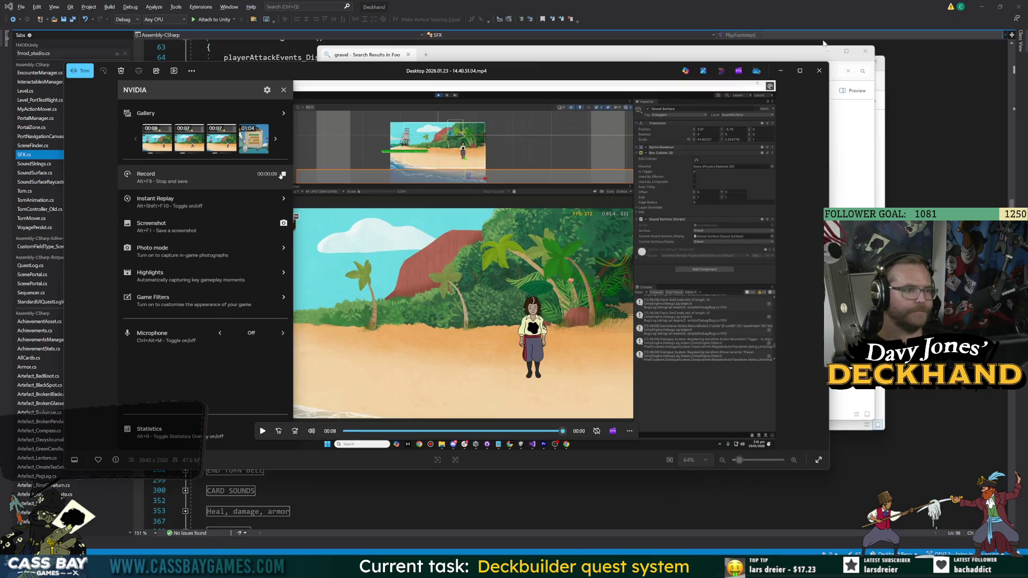
Step: Dismiss the NVIDIA overlay, return to the Unity game in Play mode, and walk left
{"action": "left_click", "coordinate": [822, 67]}
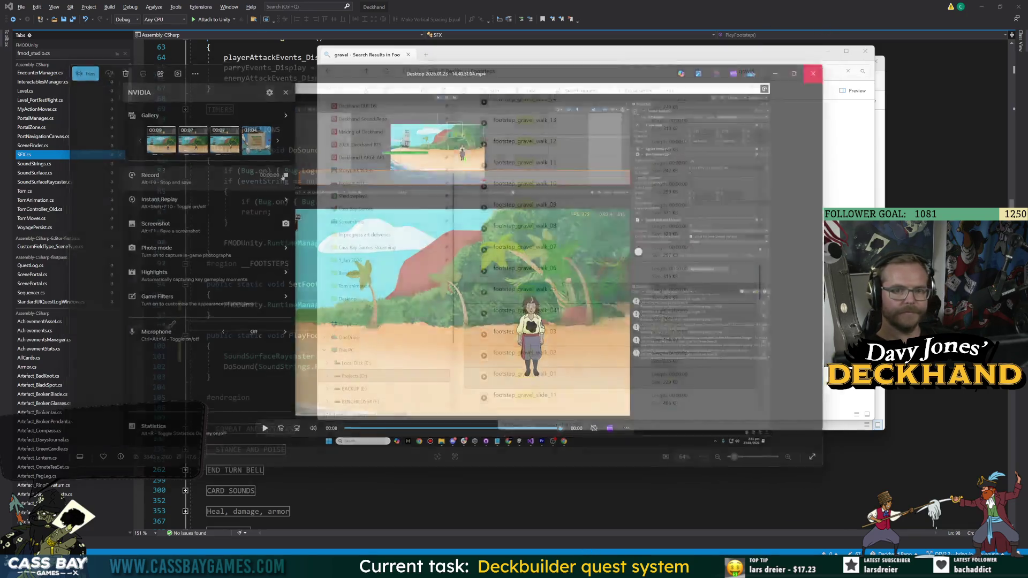
{"action": "key", "text": "alt+Tab"}
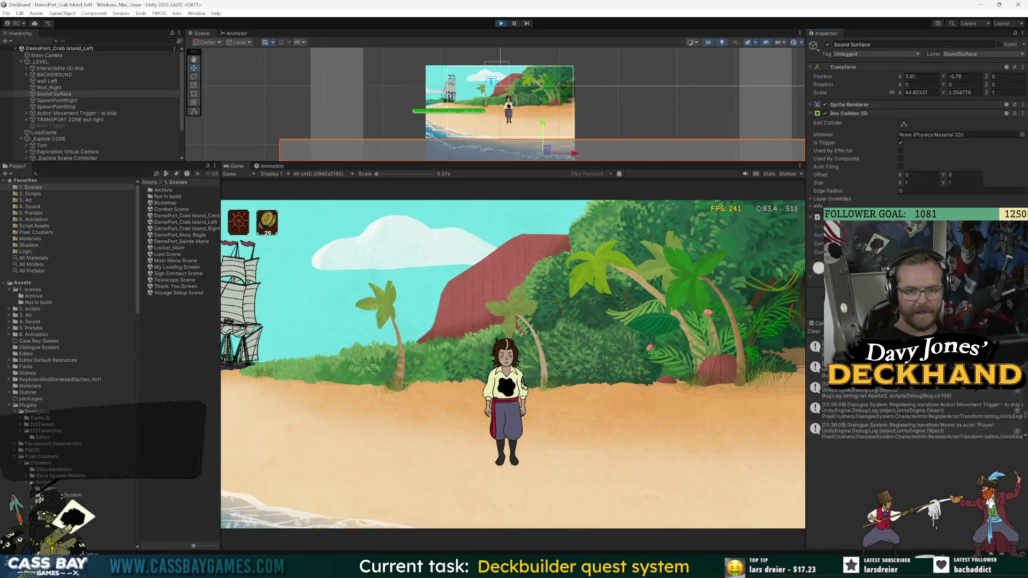
{"action": "key", "text": "a"}
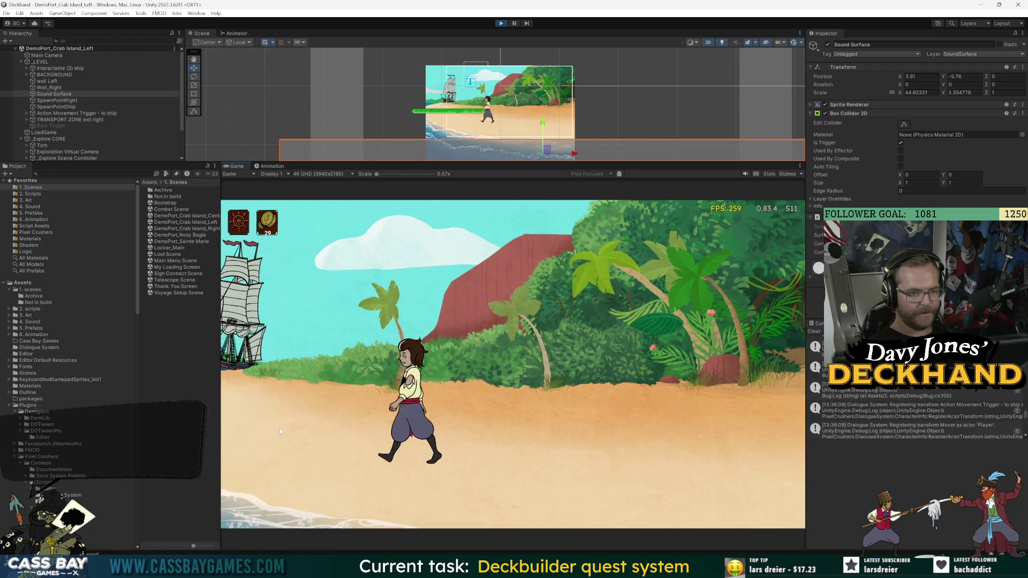
Step: Walk Tom right, then back left along the beach with the D and A keys
{"action": "key", "text": "d"}
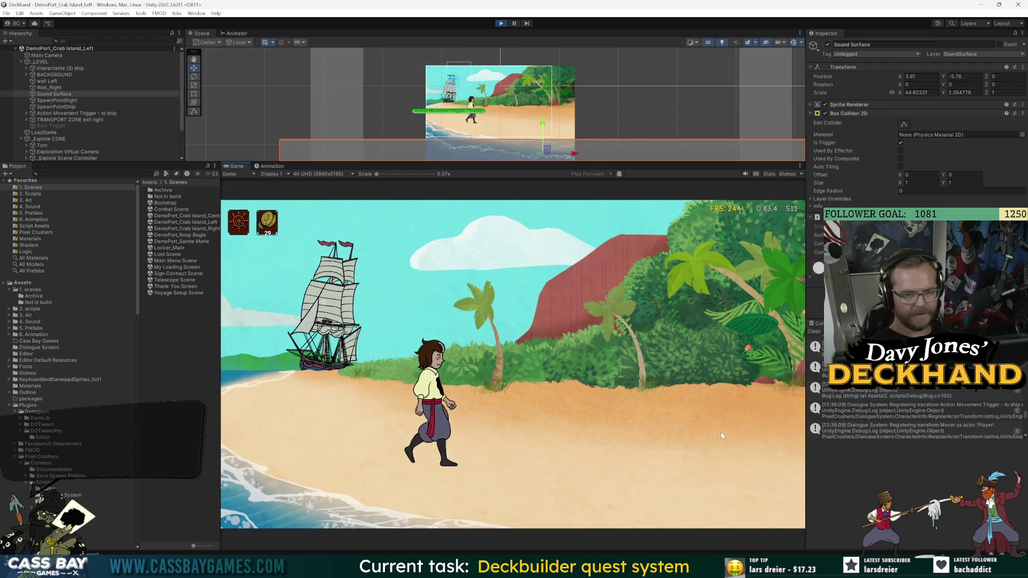
{"action": "key", "text": "d"}
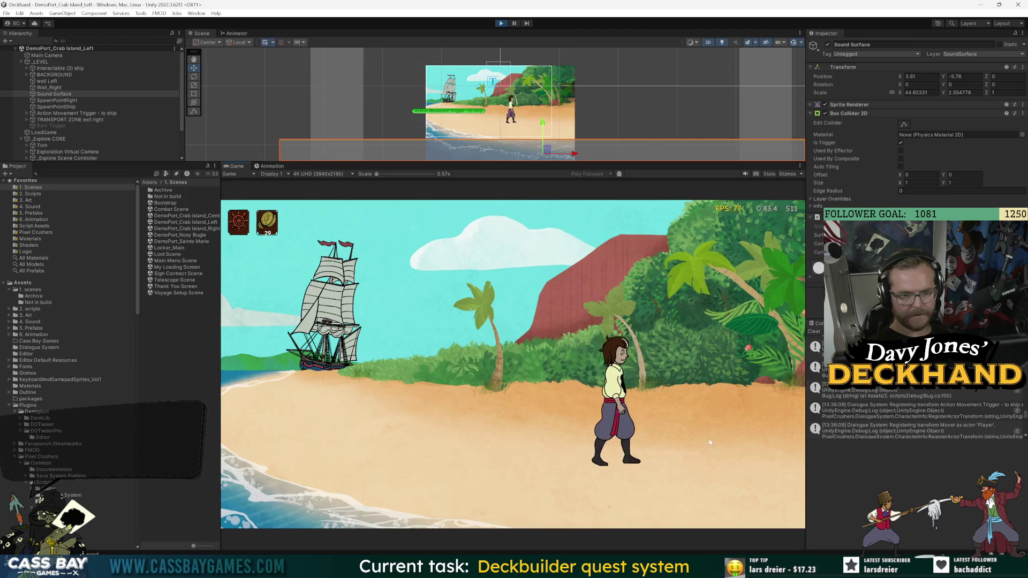
{"action": "key", "text": "a"}
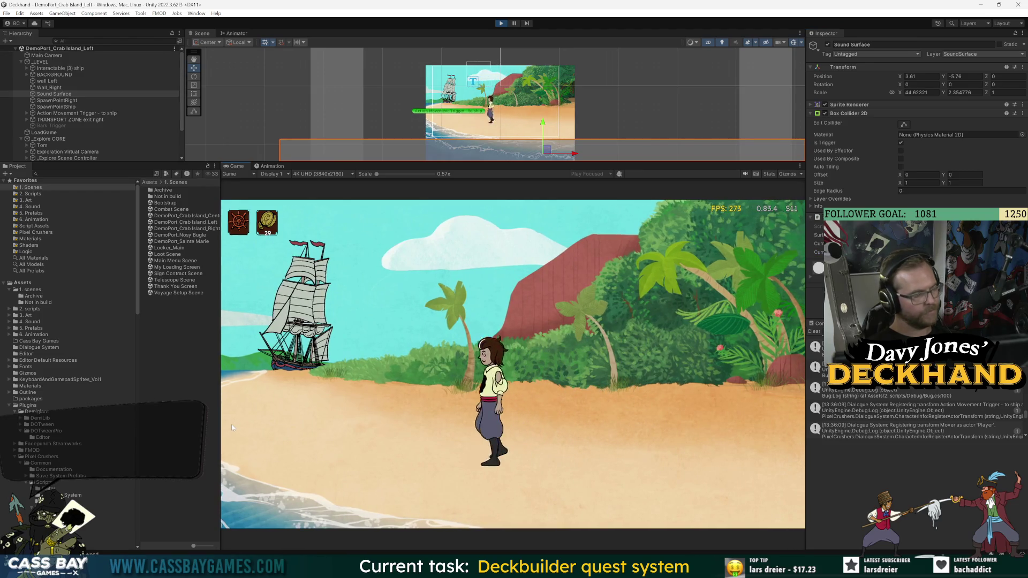
{"action": "key", "text": "a"}
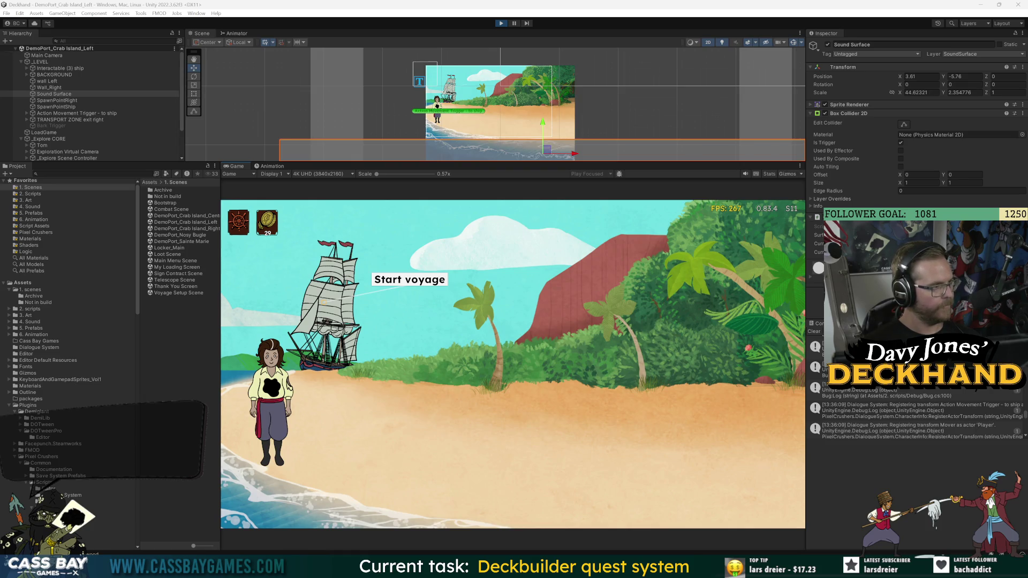
Step: Click-walk Tom back and forth across the beach, ending at the ship to start the voyage
{"action": "left_click", "coordinate": [505, 413]}
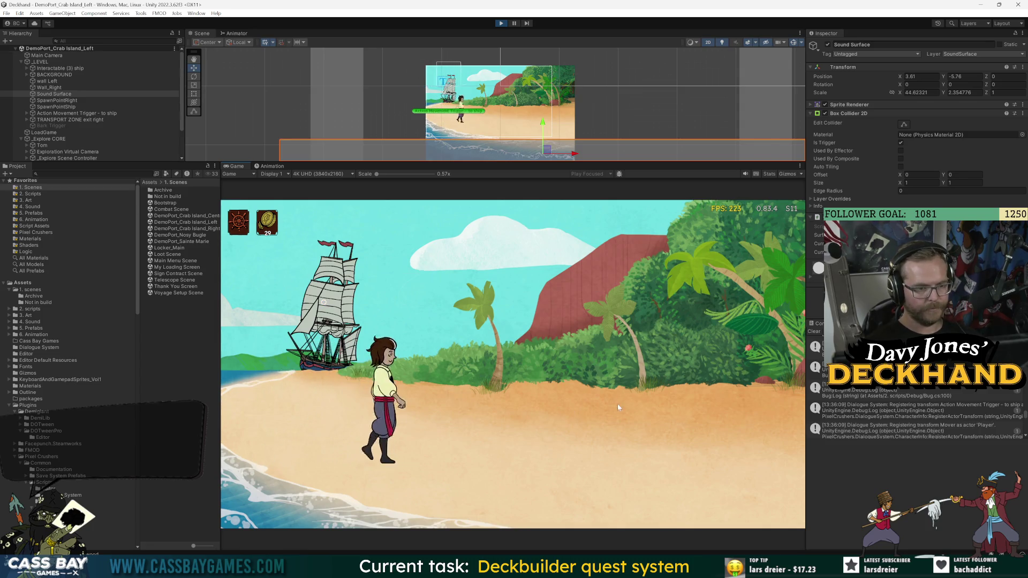
{"action": "left_click", "coordinate": [659, 409]}
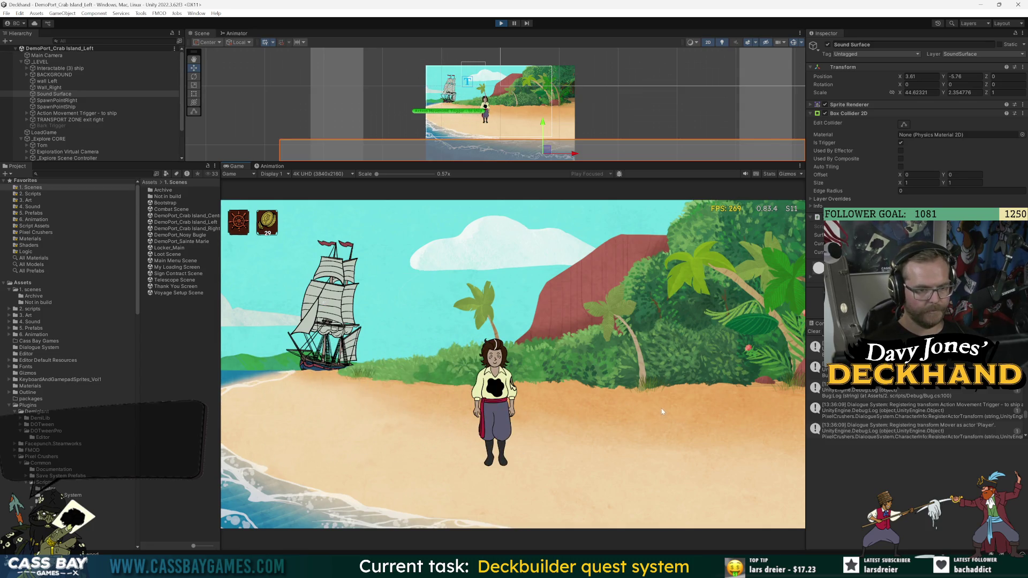
{"action": "left_click", "coordinate": [753, 425]}
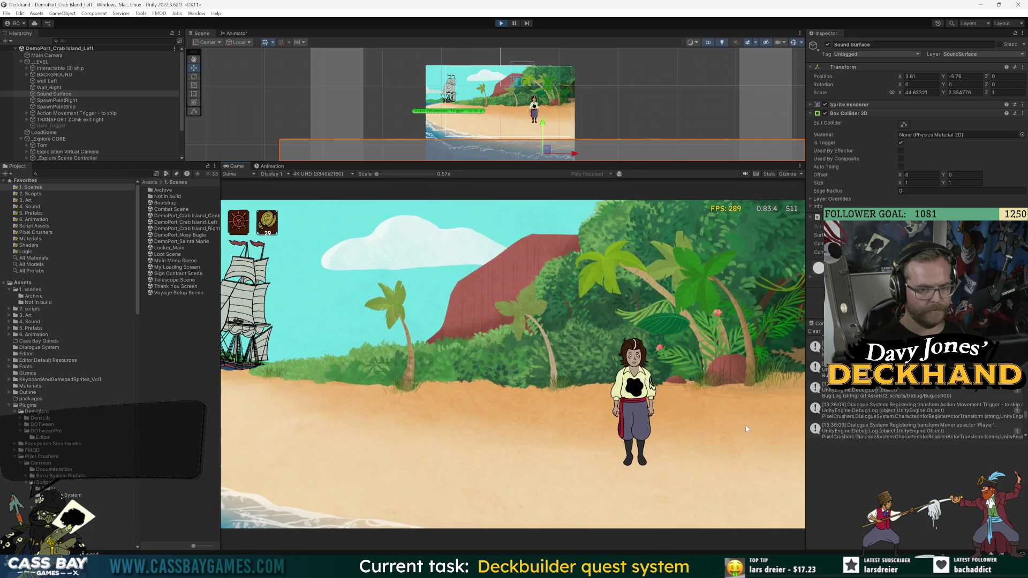
{"action": "left_click", "coordinate": [399, 425]}
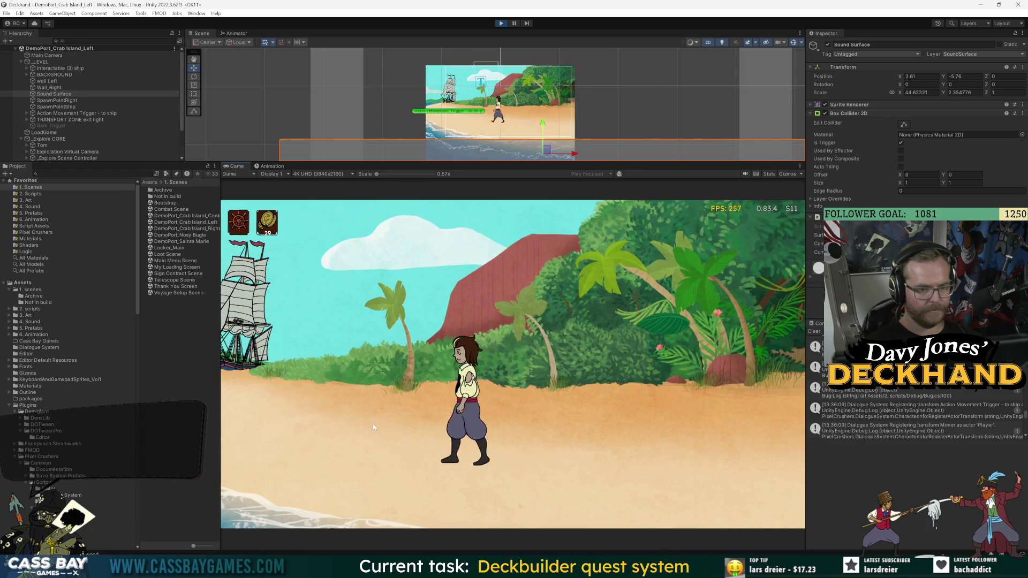
{"action": "mouse_move", "coordinate": [657, 568]}
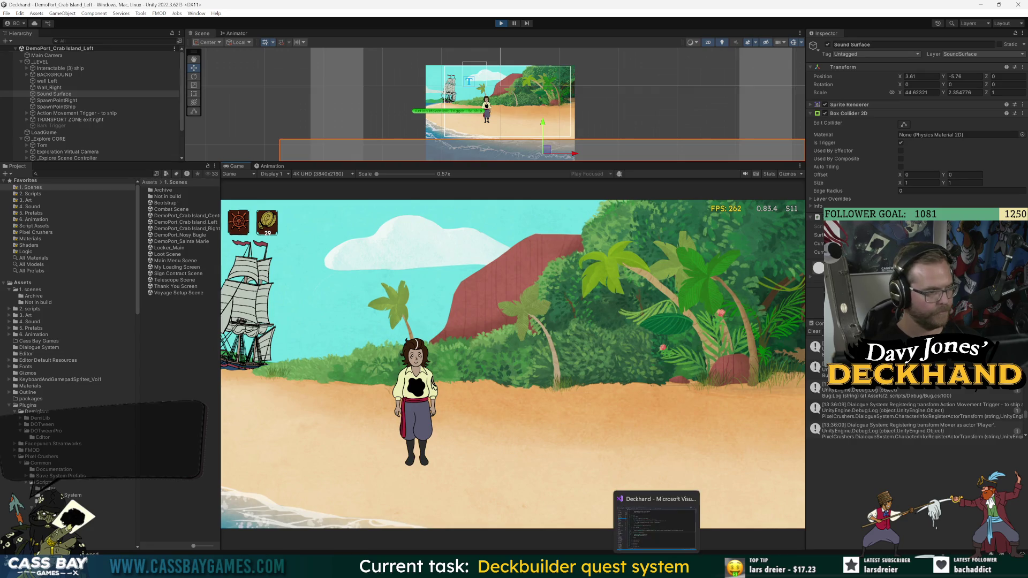
{"action": "left_click", "coordinate": [267, 438]}
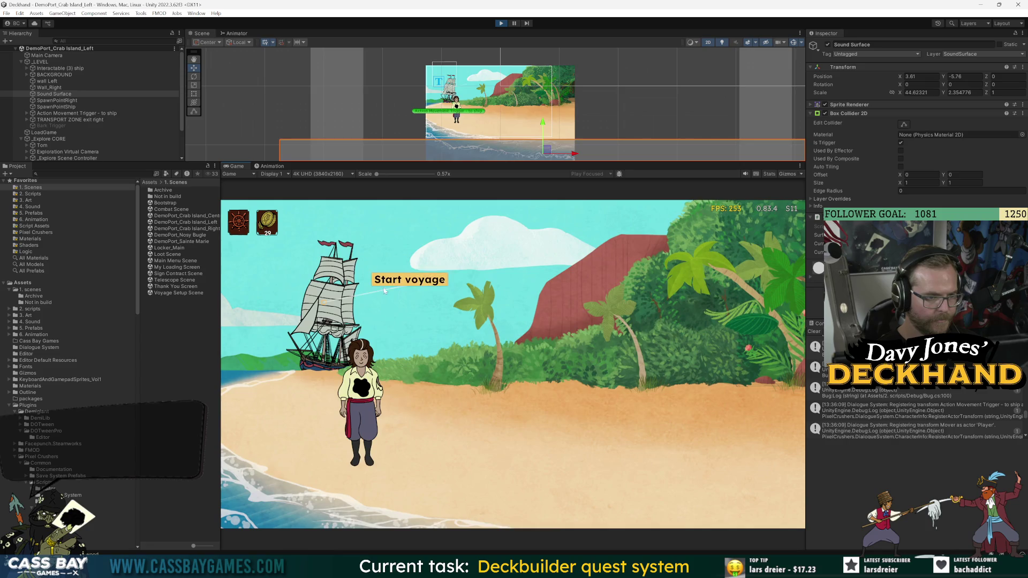
{"action": "left_click", "coordinate": [383, 290]}
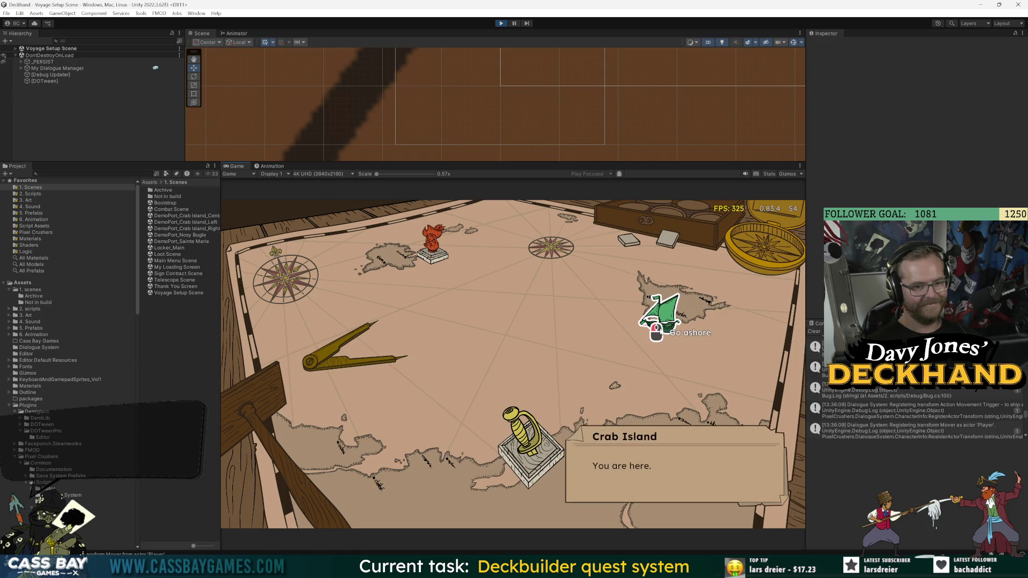
Step: Pick Crab Island on the voyage map, narrow the Game view, and walk Tom into the Centre scene
{"action": "left_click", "coordinate": [659, 329]}
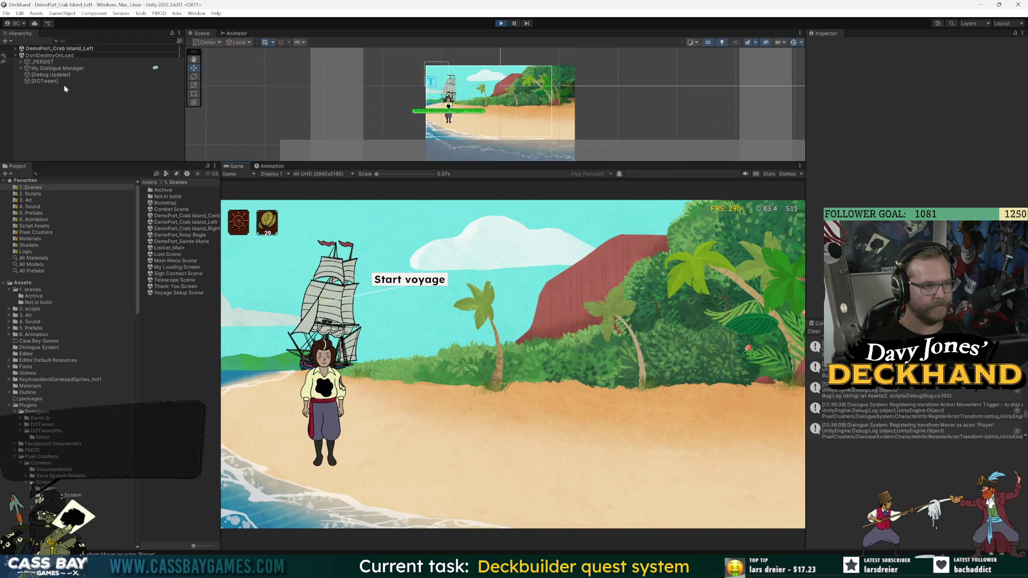
{"action": "left_click_drag", "start_coordinate": [218, 295], "coordinate": [274, 294]}
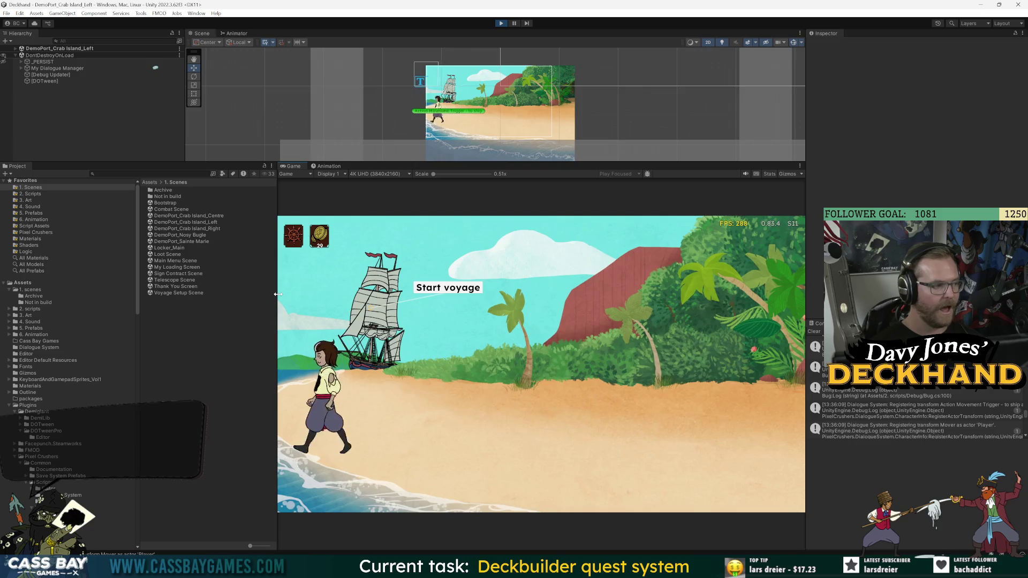
{"action": "left_click", "coordinate": [451, 444]}
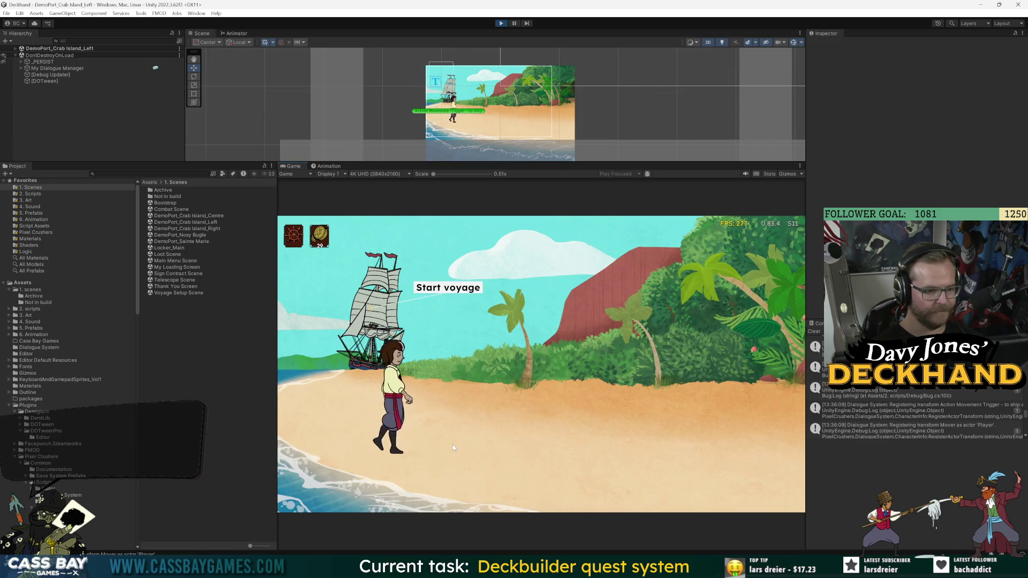
{"action": "left_click", "coordinate": [283, 425]}
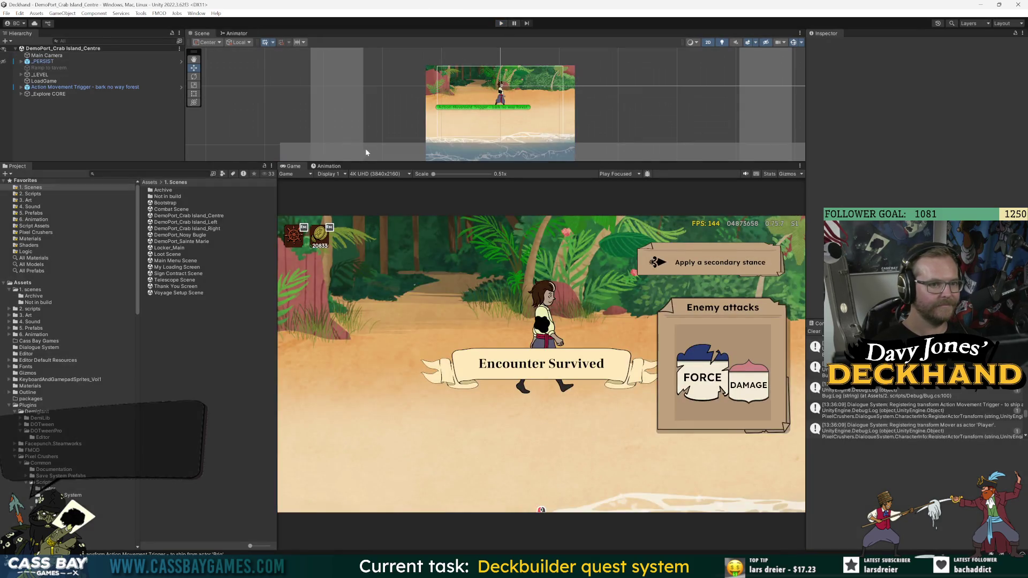
{"action": "left_click", "coordinate": [365, 149]}
{"action": "left_click", "coordinate": [413, 156]}
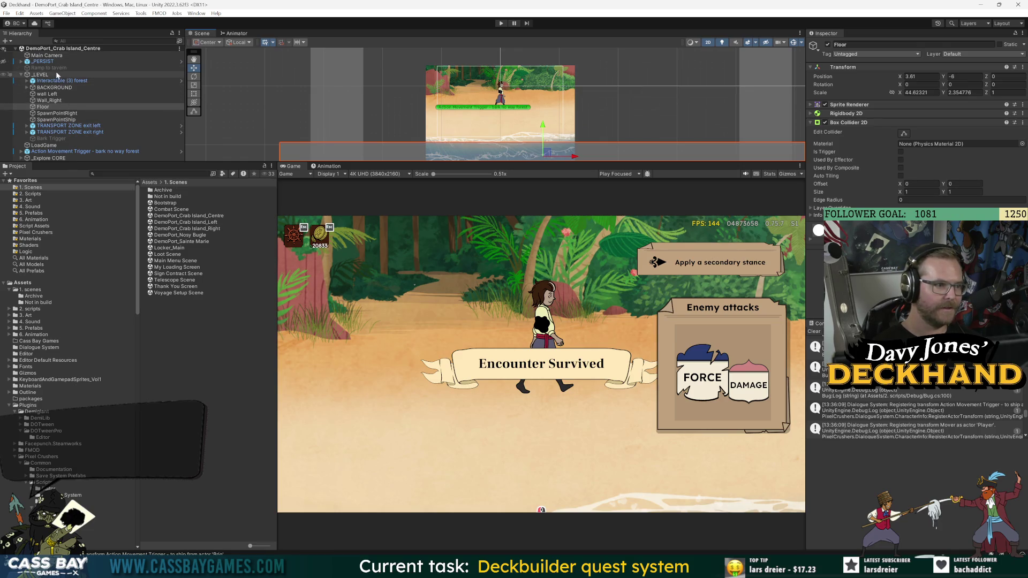
Step: Select Tom under _Explore CORE and move him down toward the water
{"action": "left_click", "coordinate": [21, 158]}
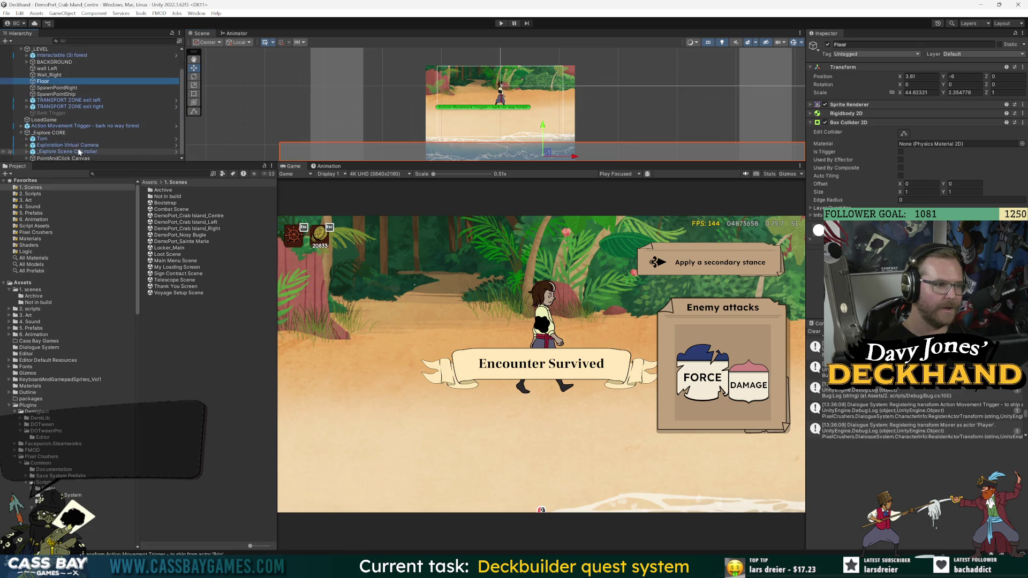
{"action": "left_click", "coordinate": [43, 139]}
{"action": "left_click_drag", "start_coordinate": [500, 63], "coordinate": [500, 97]}
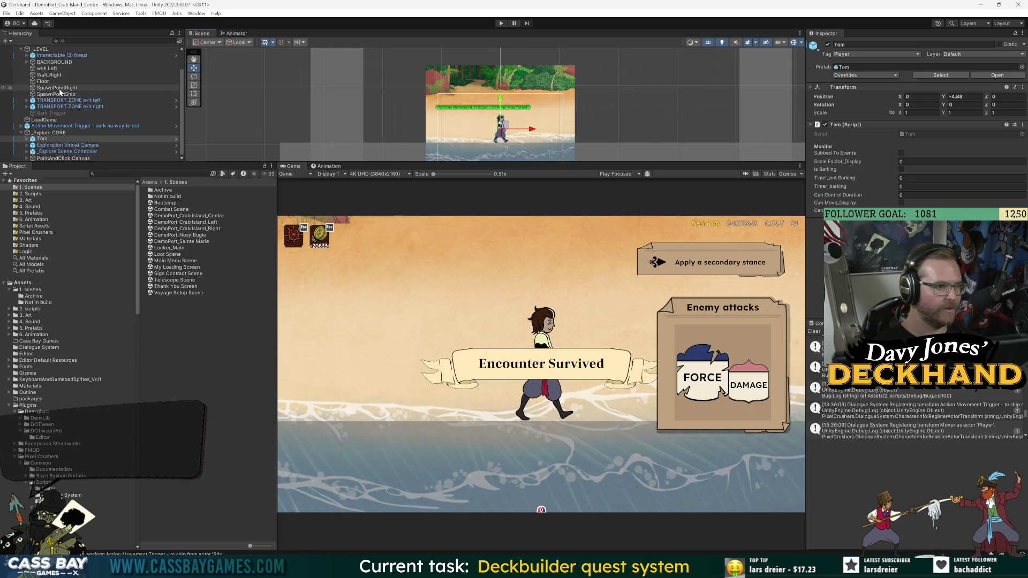
Step: Delete the Floor object and open the DemoPort_Crab Island_Left scene
{"action": "scroll", "coordinate": [69, 94], "scroll_direction": "up", "scroll_amount": 2}
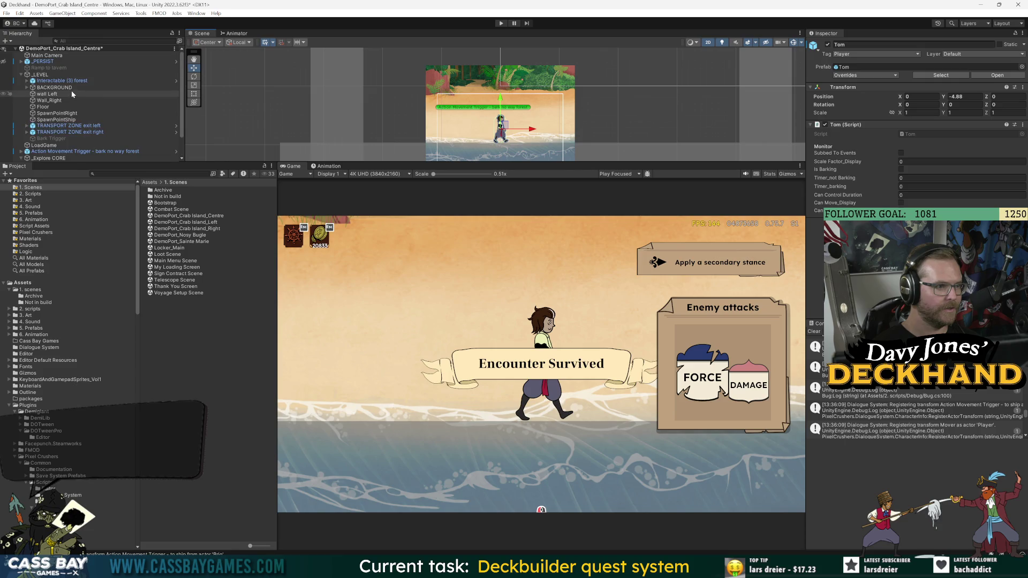
{"action": "left_click", "coordinate": [403, 151]}
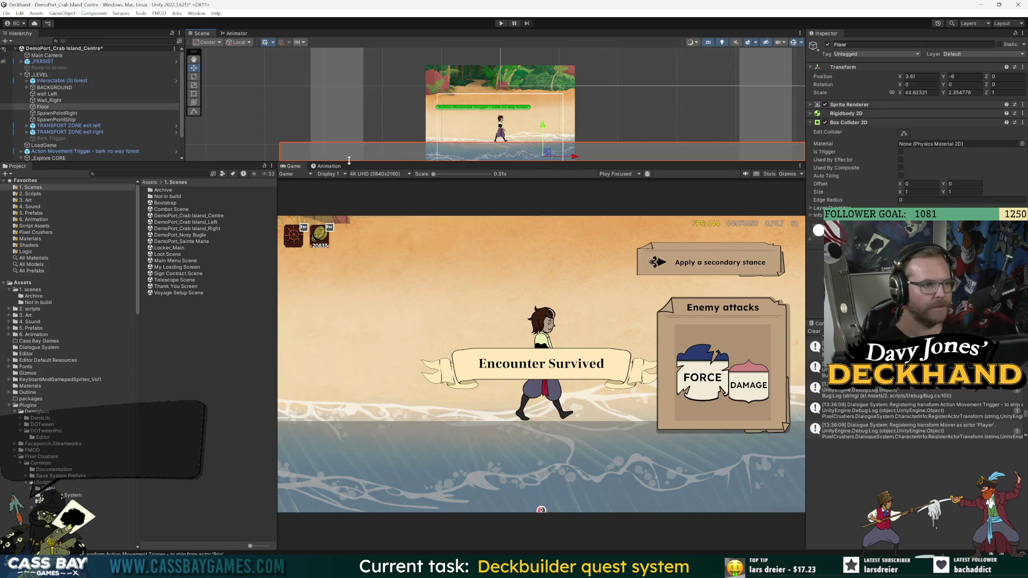
{"action": "key", "text": "Delete"}
{"action": "double_click", "coordinate": [216, 221]}
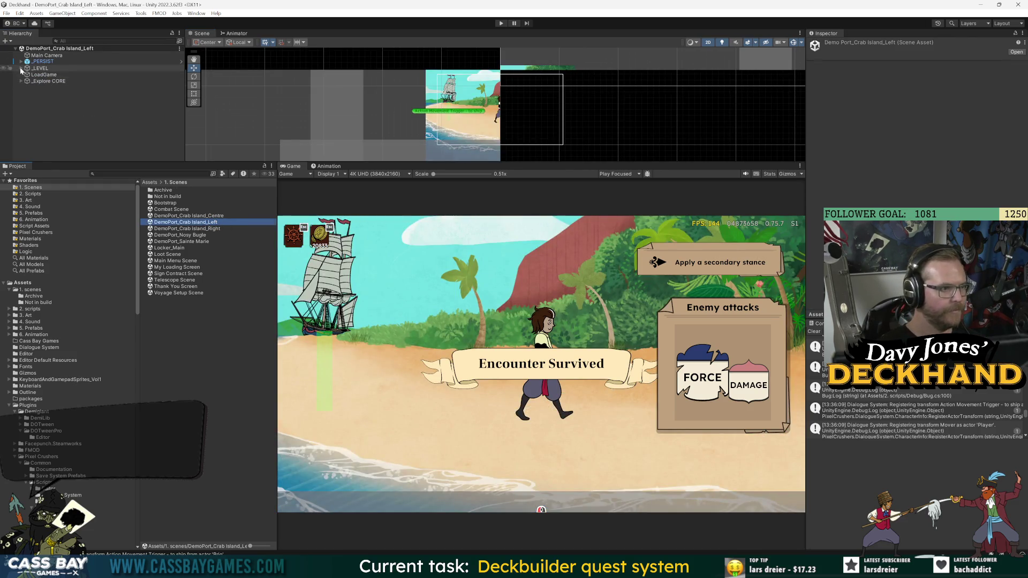
Step: Select the Sound Surface under _LEVEL and narrow its box
{"action": "left_click", "coordinate": [21, 68]}
{"action": "left_click", "coordinate": [53, 100]}
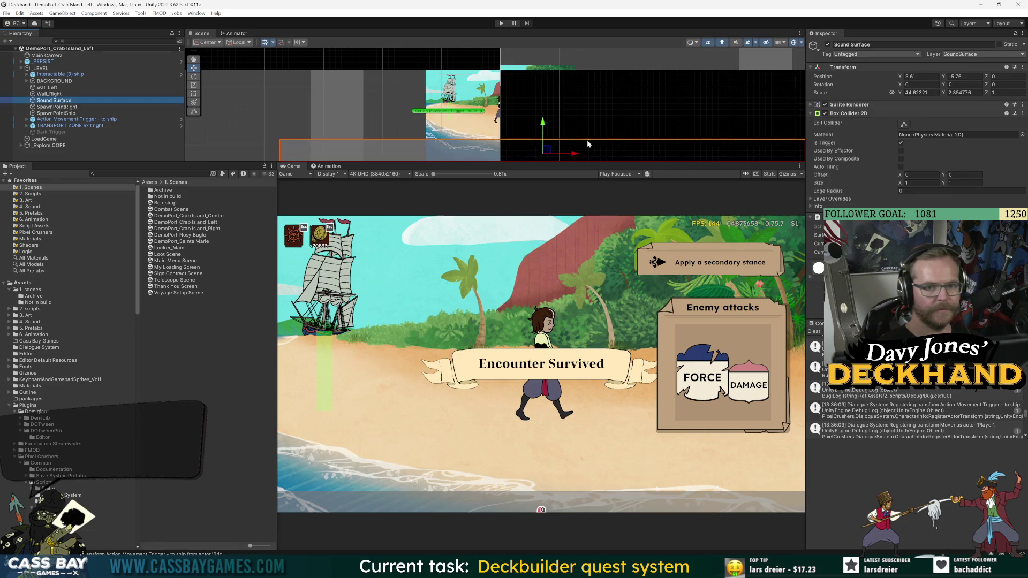
{"action": "left_click_drag", "start_coordinate": [574, 156], "coordinate": [550, 156]}
{"action": "key", "text": "w"}
Step: Set the Sound Surface position to 0, 0 and its scale to 10 by 2
{"action": "left_click", "coordinate": [958, 76]}
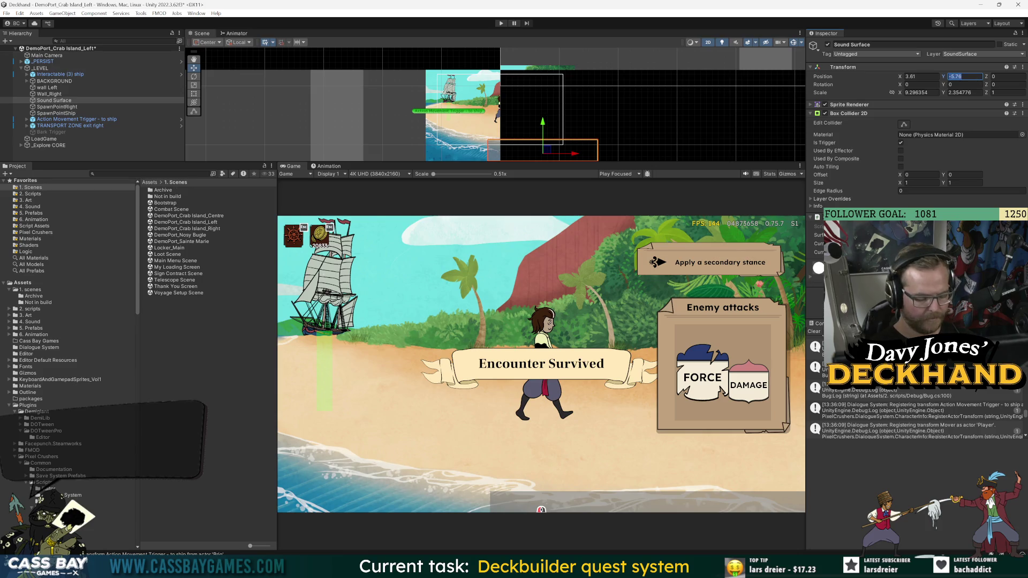
{"action": "type", "text": "0"}
{"action": "key", "text": "shift+Tab"}
{"action": "type", "text": "0"}
{"action": "type", "text": "0"}
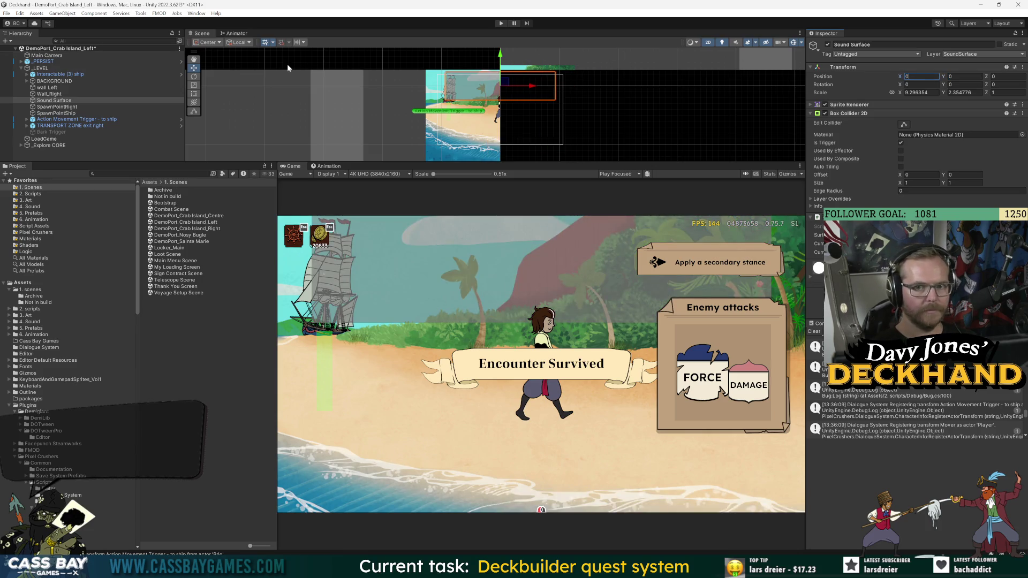
{"action": "left_click", "coordinate": [917, 92]}
{"action": "type", "text": "10"}
{"action": "left_click", "coordinate": [947, 93]}
{"action": "type", "text": "2"}
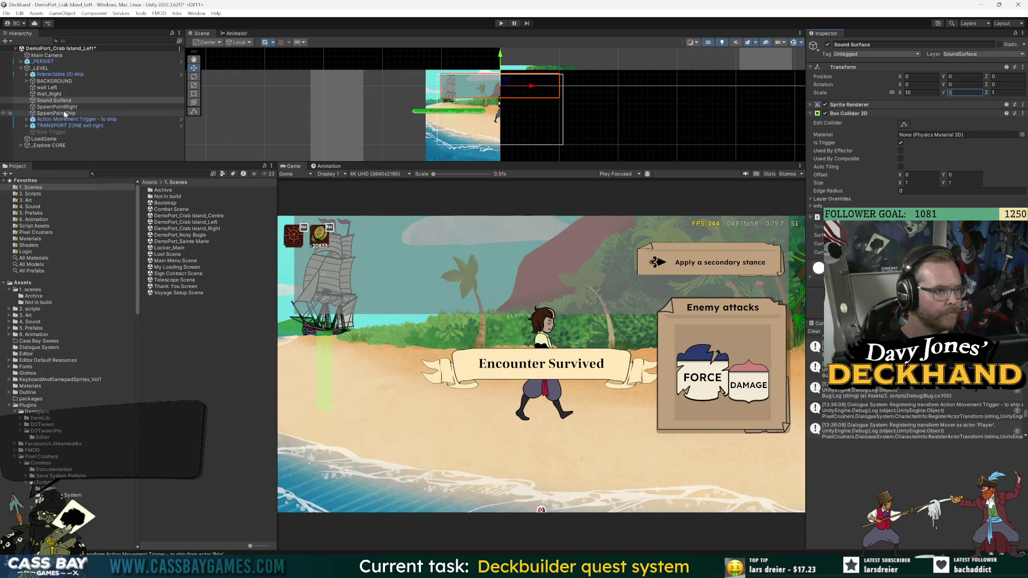
{"action": "left_click", "coordinate": [33, 213]}
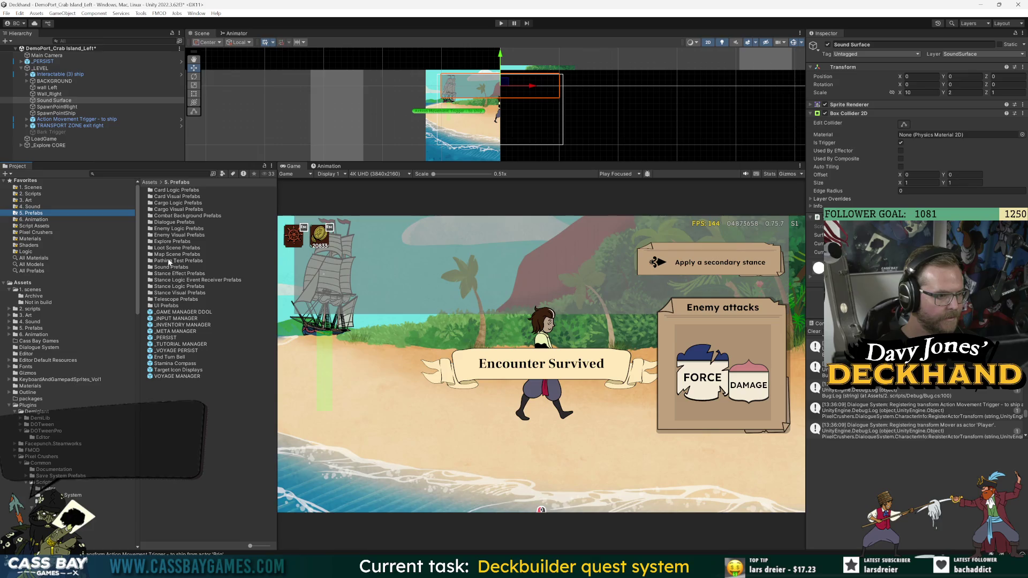
Step: Save the Sound Surface as a prefab in Explore Prefabs and lower it onto the beach
{"action": "double_click", "coordinate": [168, 242]}
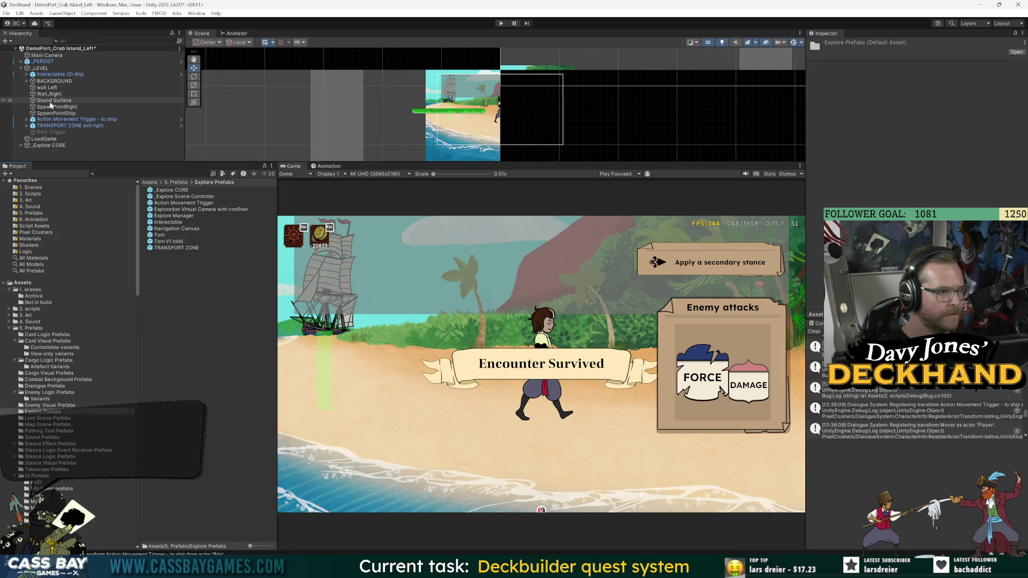
{"action": "left_click_drag", "start_coordinate": [213, 295], "coordinate": [210, 292]}
{"action": "left_click", "coordinate": [54, 100]}
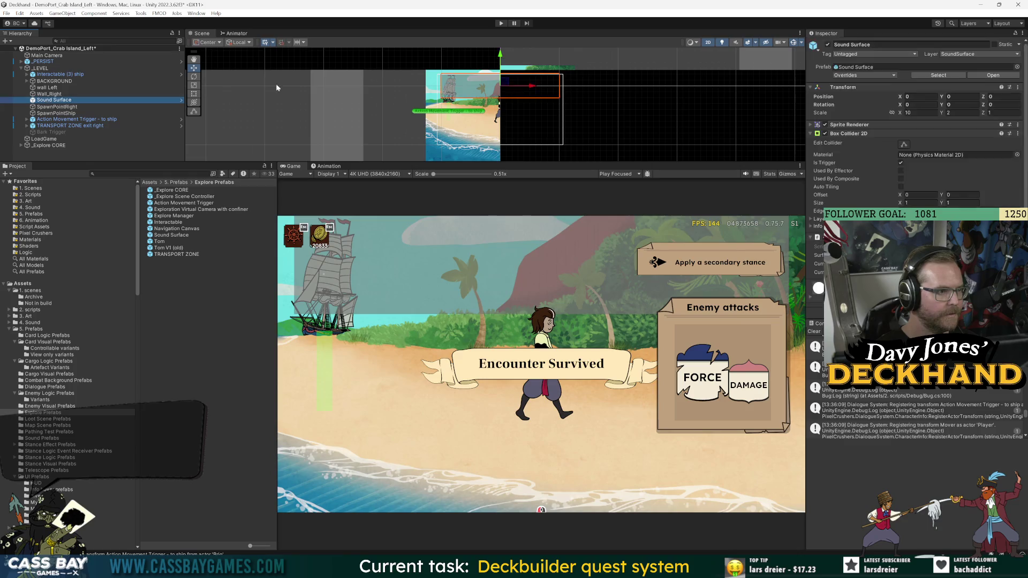
{"action": "left_click_drag", "start_coordinate": [504, 62], "coordinate": [502, 107]}
Step: Duplicate the Sound Surface and move the copy left to X -10
{"action": "key", "text": "ctrl+d"}
{"action": "left_click_drag", "start_coordinate": [540, 135], "coordinate": [417, 145]}
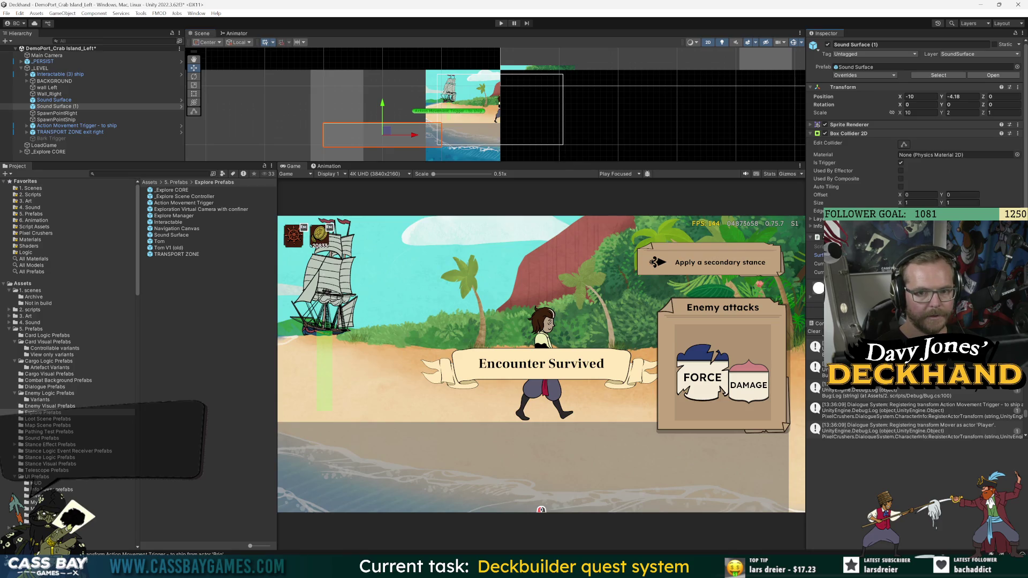
{"action": "left_click", "coordinate": [53, 99]}
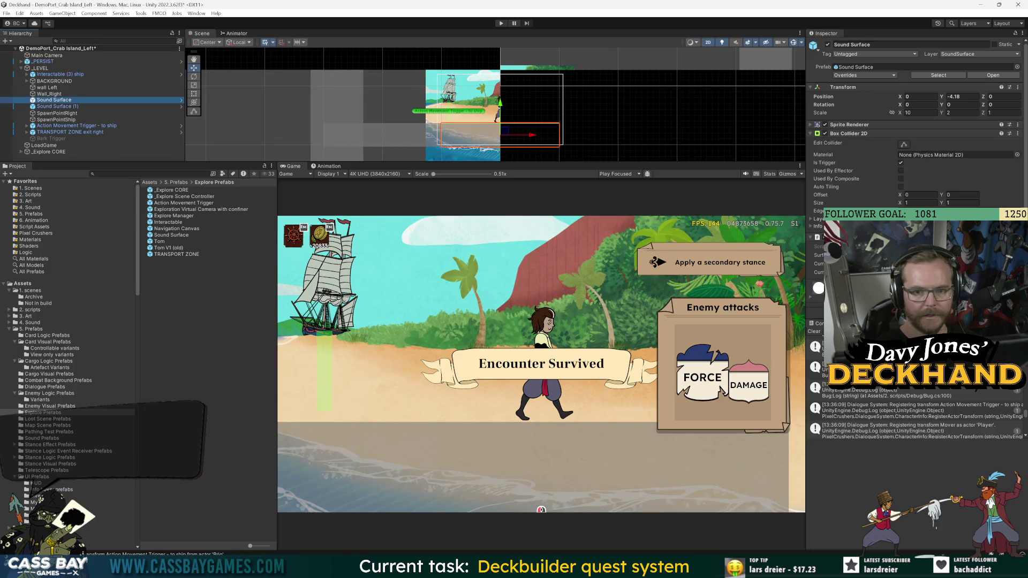
{"action": "left_click", "coordinate": [856, 255]}
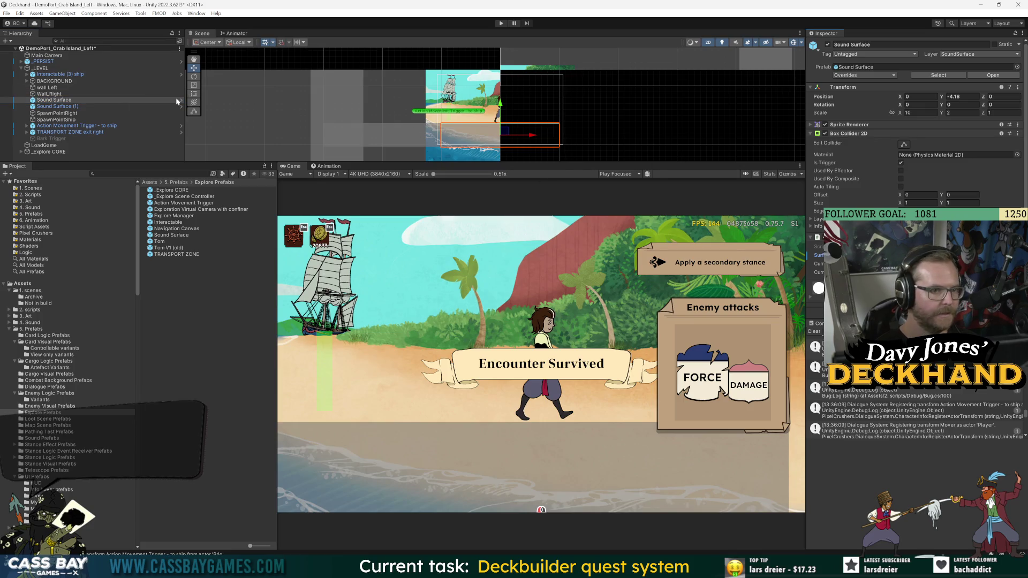
{"action": "left_click", "coordinate": [58, 106], "text": "ctrl"}
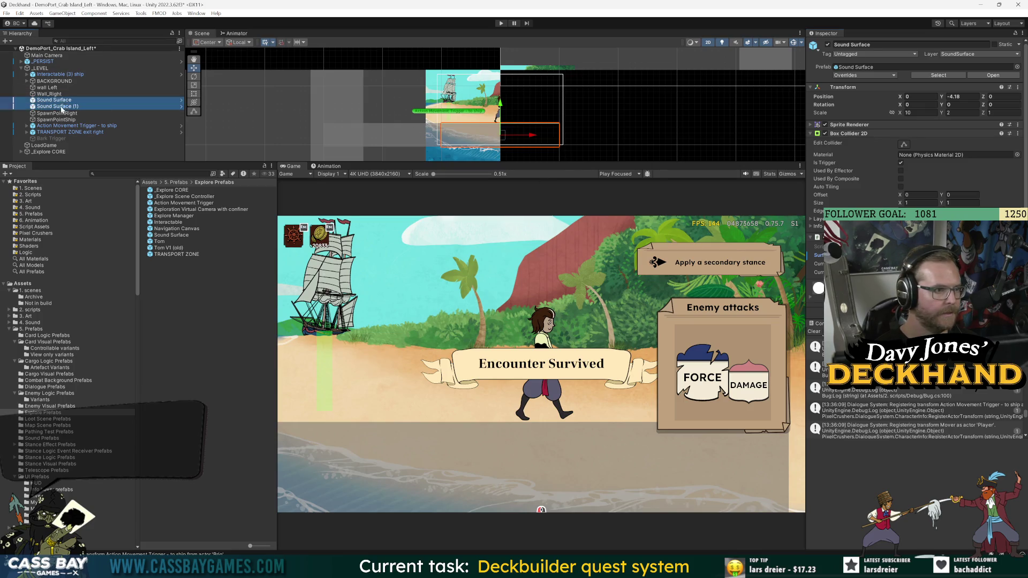
Step: Save the scene and run it in play mode
{"action": "left_click", "coordinate": [120, 84]}
{"action": "key", "text": "ctrl+s"}
{"action": "key", "text": "ctrl+p"}
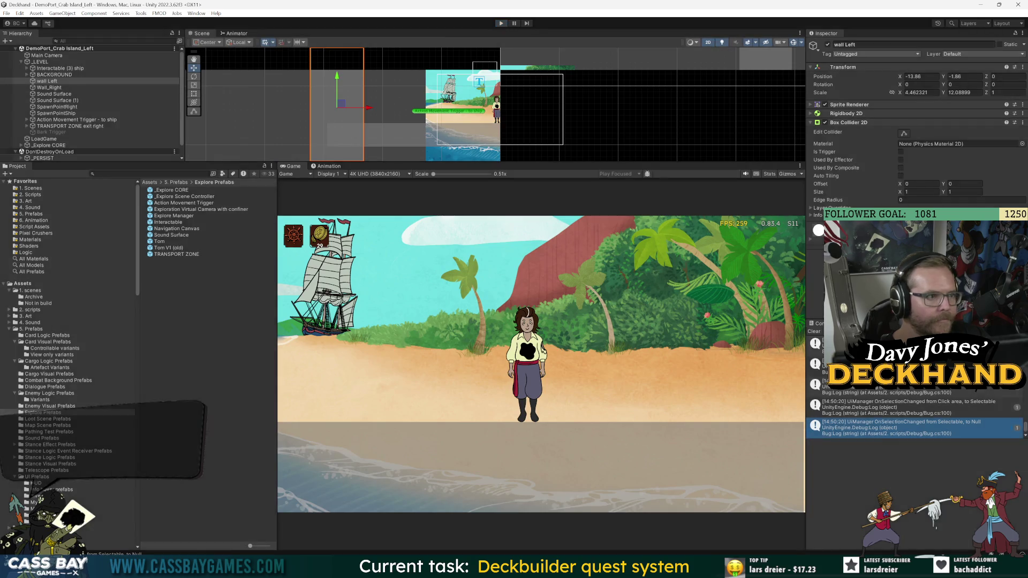
{"action": "left_click", "coordinate": [67, 106]}
Step: Give the Sound Surface prefab's sprite a semi-transparent magenta colour, then return to the scene and play
{"action": "left_click", "coordinate": [181, 106]}
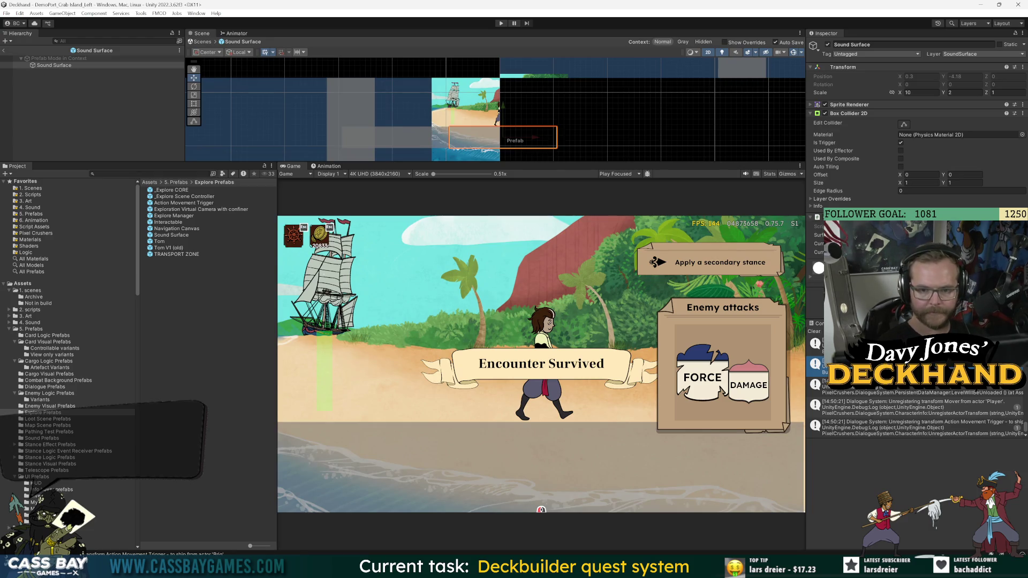
{"action": "left_click", "coordinate": [901, 104]}
{"action": "left_click", "coordinate": [910, 122]}
{"action": "left_click", "coordinate": [958, 155]}
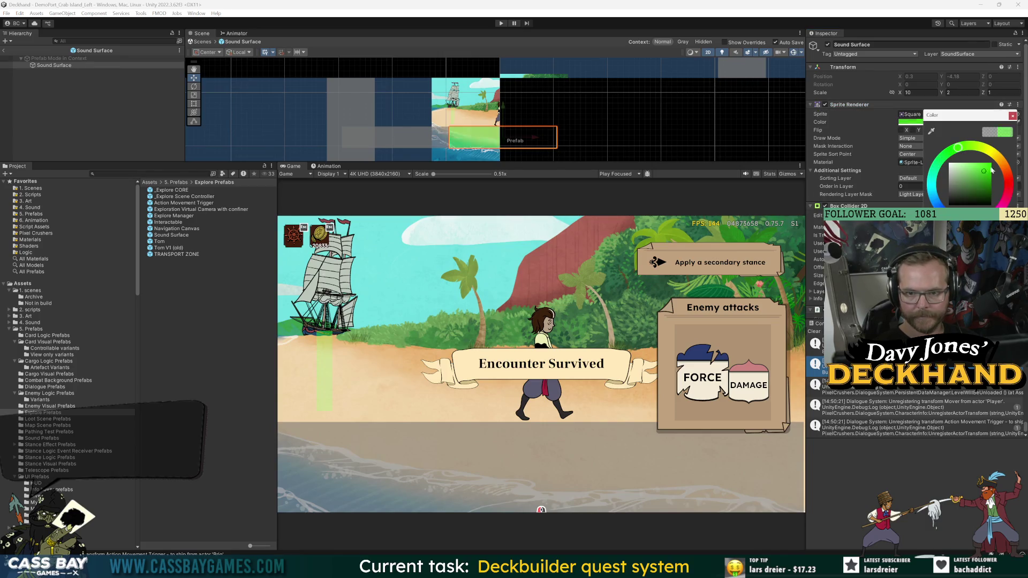
{"action": "left_click_drag", "start_coordinate": [990, 259], "coordinate": [958, 260]}
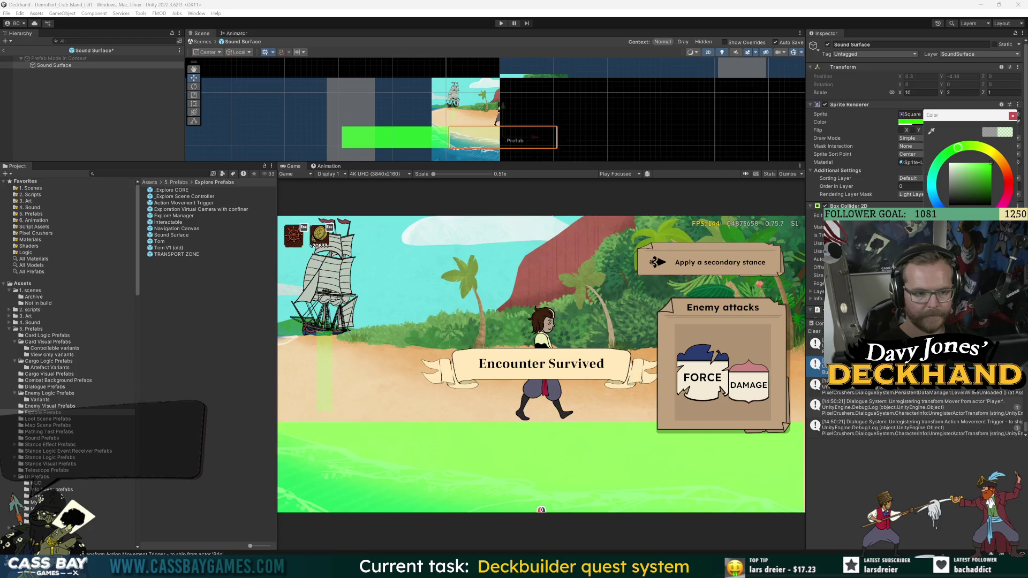
{"action": "mouse_move", "coordinate": [969, 168]}
{"action": "left_mouse_down"}
{"action": "mouse_move", "coordinate": [967, 180]}
{"action": "mouse_move", "coordinate": [970, 148]}
{"action": "mouse_move", "coordinate": [1007, 166]}
{"action": "mouse_move", "coordinate": [1003, 206]}
{"action": "left_mouse_up"}
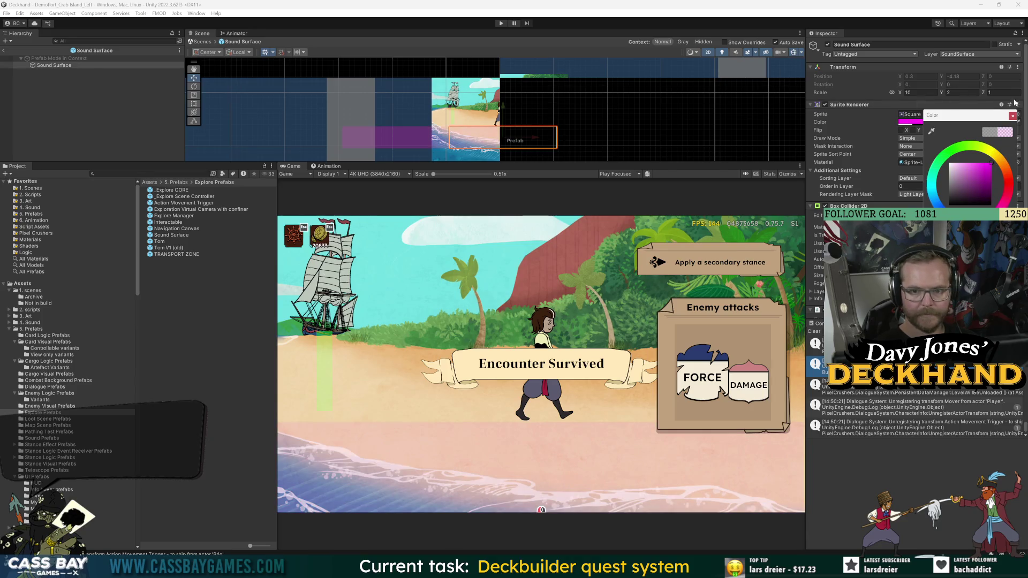
{"action": "left_click", "coordinate": [1012, 116]}
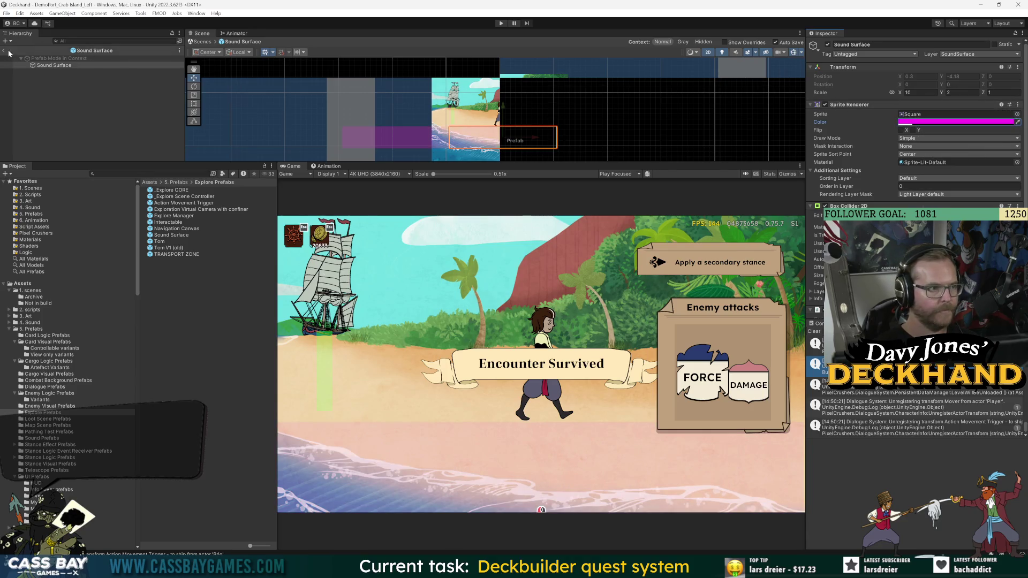
{"action": "left_click", "coordinate": [10, 52]}
{"action": "left_click", "coordinate": [501, 23]}
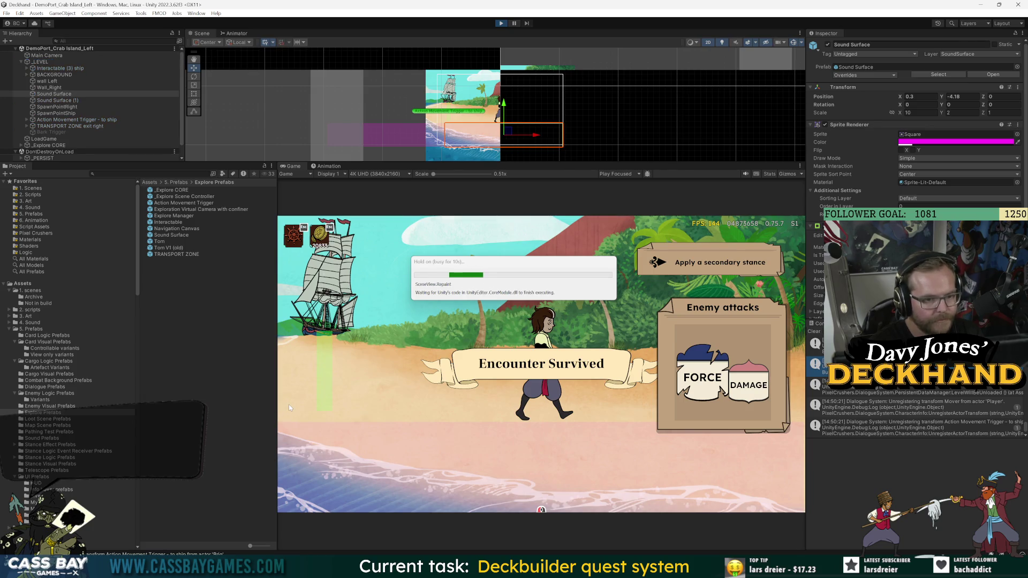
Step: Walk Tom left and right across the beach several times to hear the surface footsteps
{"action": "left_click", "coordinate": [412, 413]}
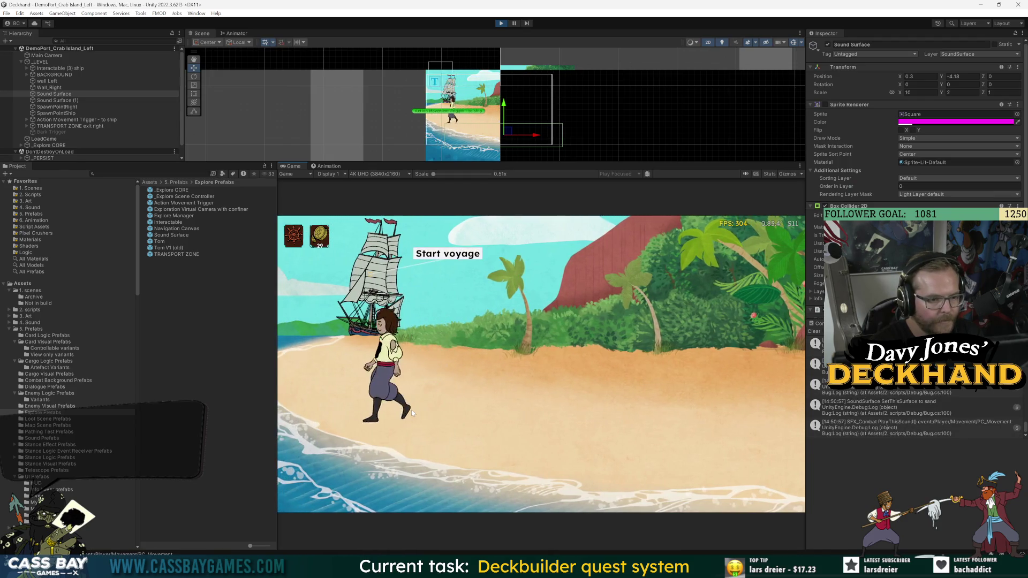
{"action": "left_click", "coordinate": [294, 395]}
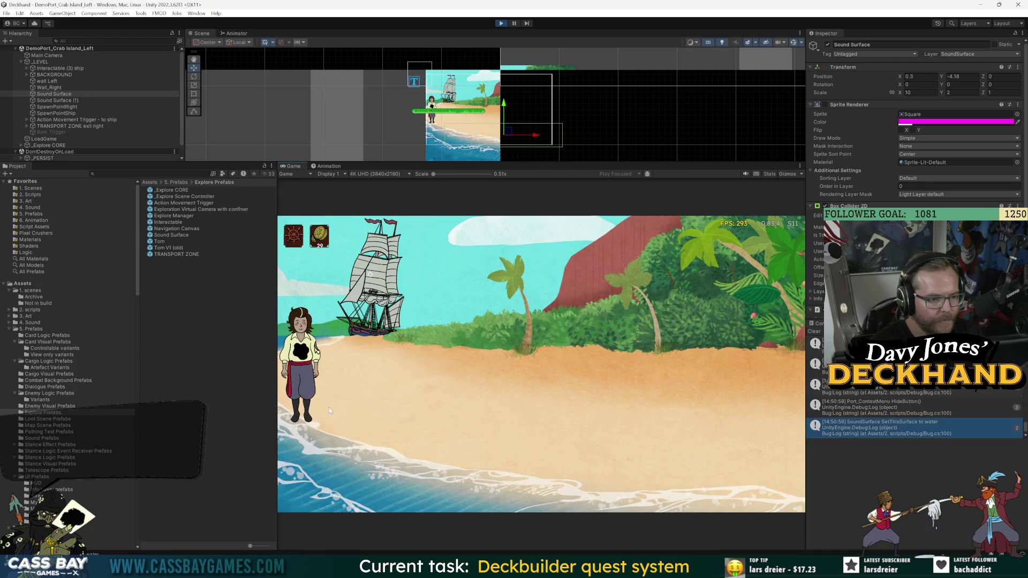
{"action": "left_click", "coordinate": [345, 410]}
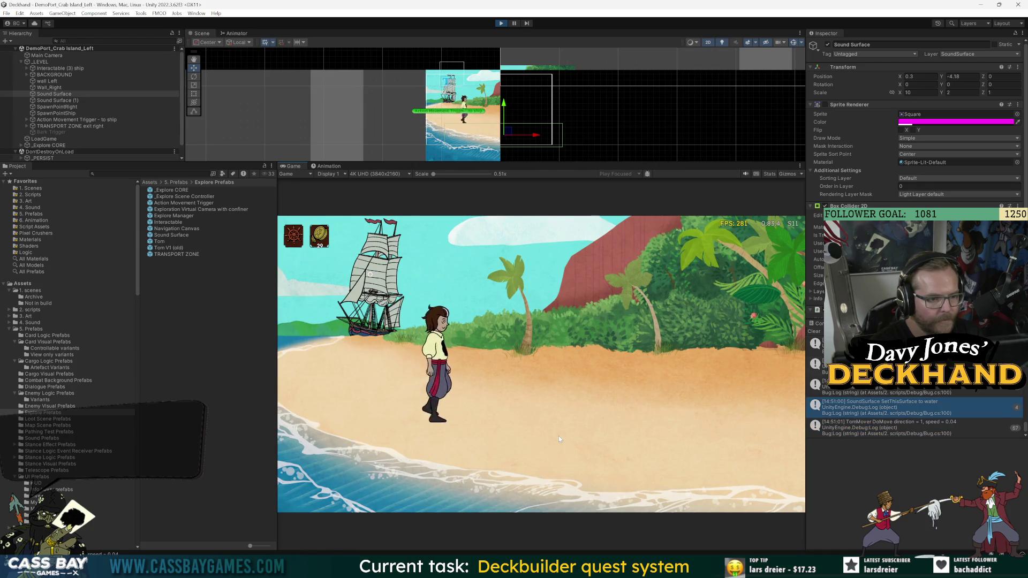
{"action": "left_click", "coordinate": [308, 402]}
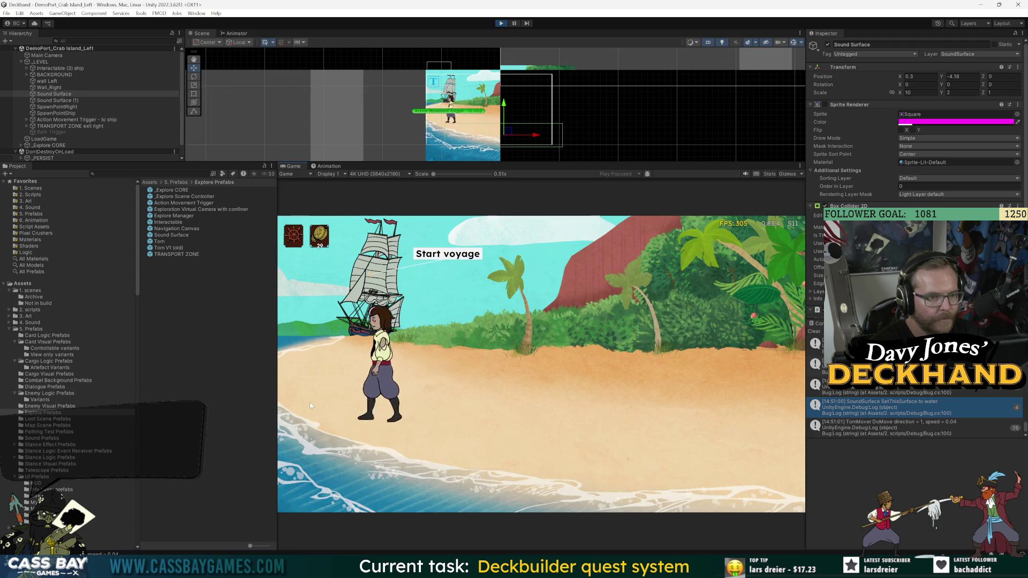
{"action": "left_click", "coordinate": [346, 412]}
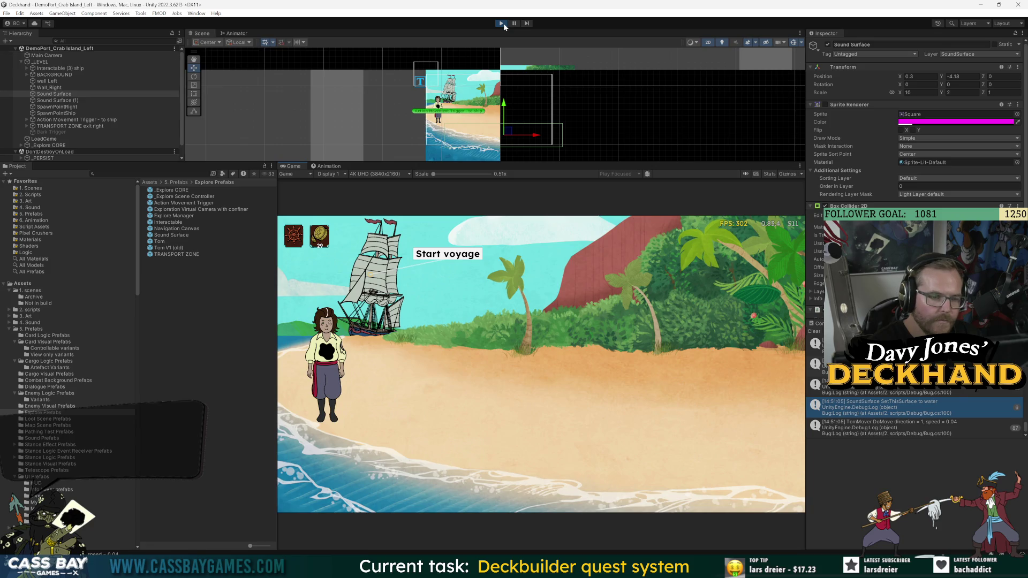
{"action": "left_click", "coordinate": [364, 416]}
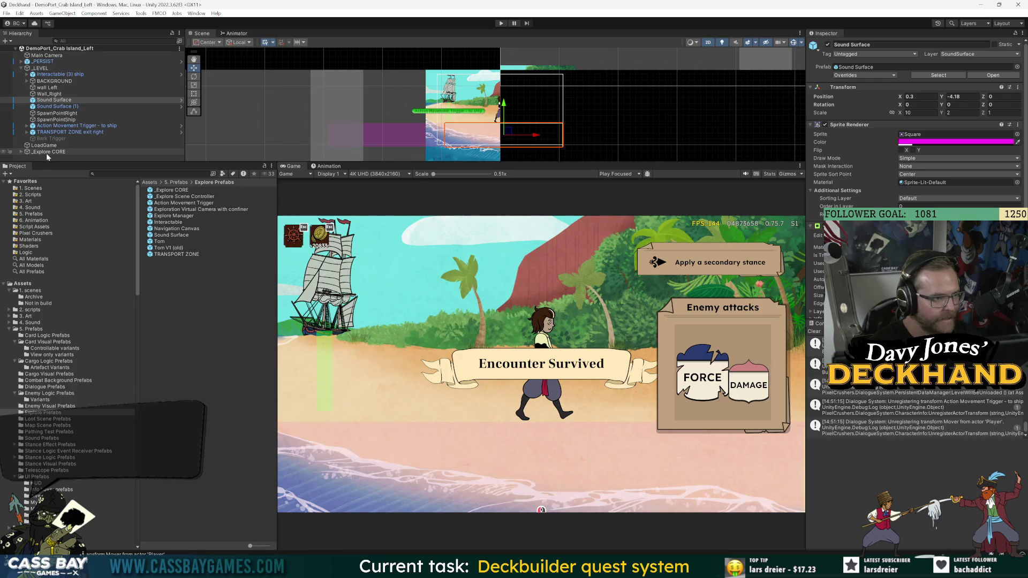
Step: Open the Tom prefab and reveal its Mover and Animator children
{"action": "left_click", "coordinate": [21, 151]}
{"action": "scroll", "coordinate": [19, 149], "scroll_direction": "down", "scroll_amount": 1}
{"action": "left_click", "coordinate": [42, 139]}
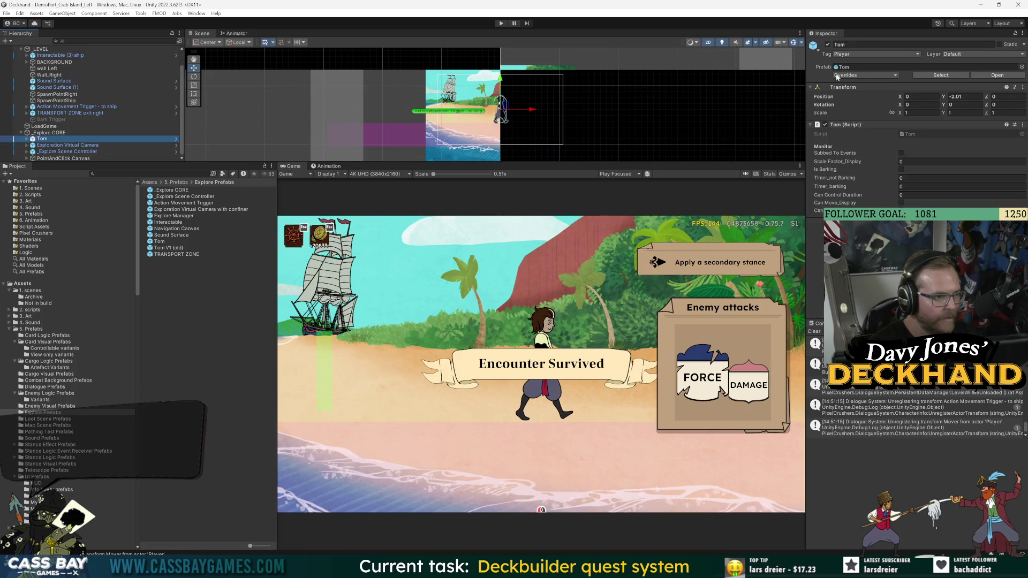
{"action": "left_click", "coordinate": [997, 75]}
{"action": "left_click", "coordinate": [52, 78]}
{"action": "left_click", "coordinate": [39, 71]}
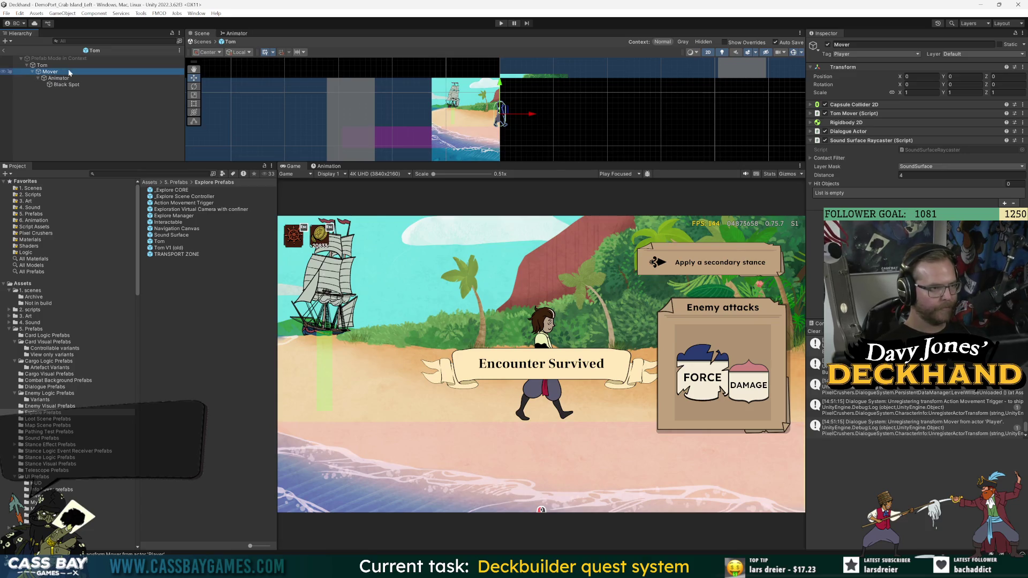
Step: Create an empty child named Raycaster under Animator
{"action": "left_click", "coordinate": [60, 79]}
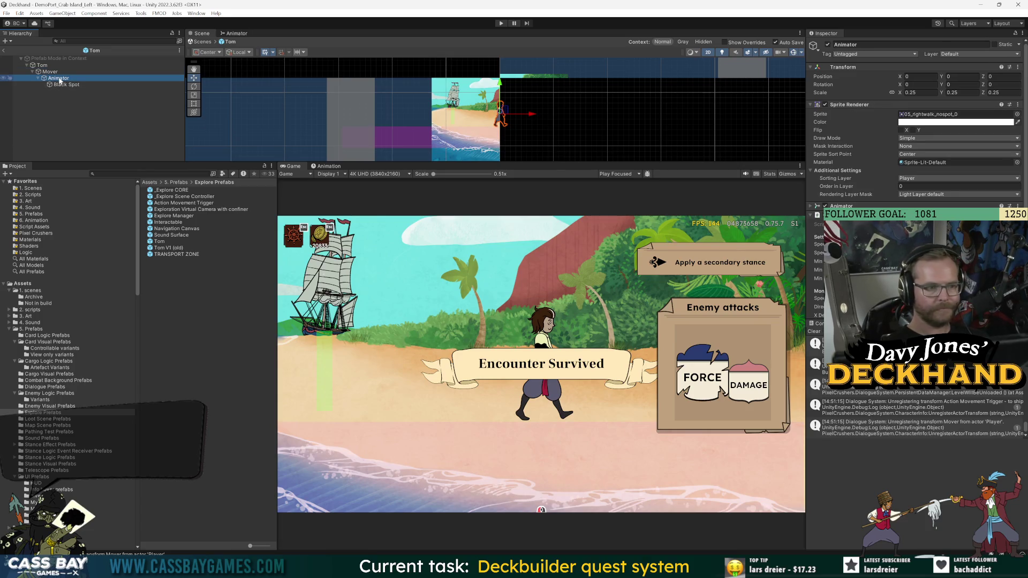
{"action": "right_click", "coordinate": [59, 79]}
{"action": "left_click", "coordinate": [86, 206]}
{"action": "type", "text": "Raycaster"}
{"action": "key", "text": "Return"}
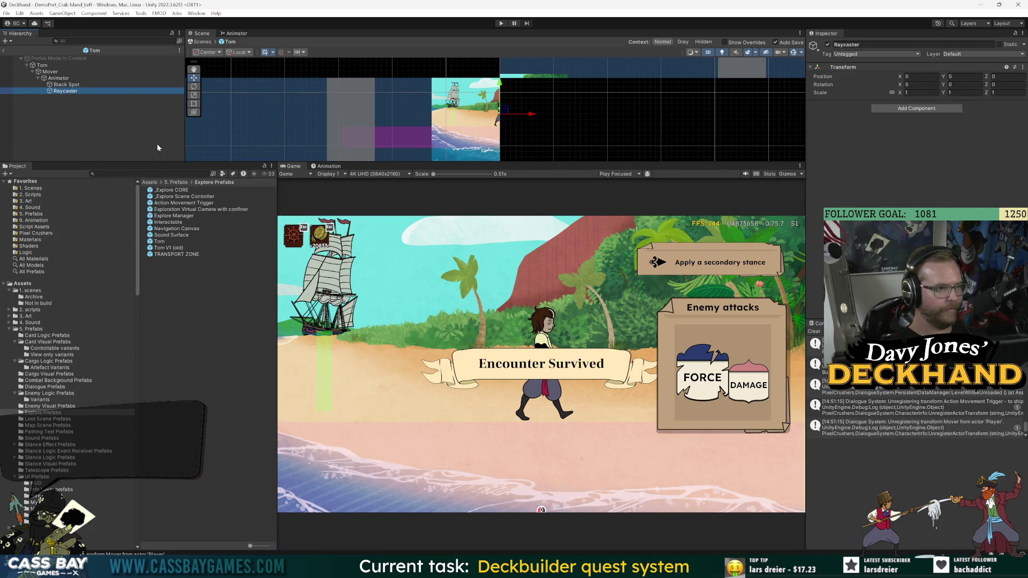
Step: Remove the Sound Surface Raycaster component from Mover
{"action": "left_click", "coordinate": [50, 71]}
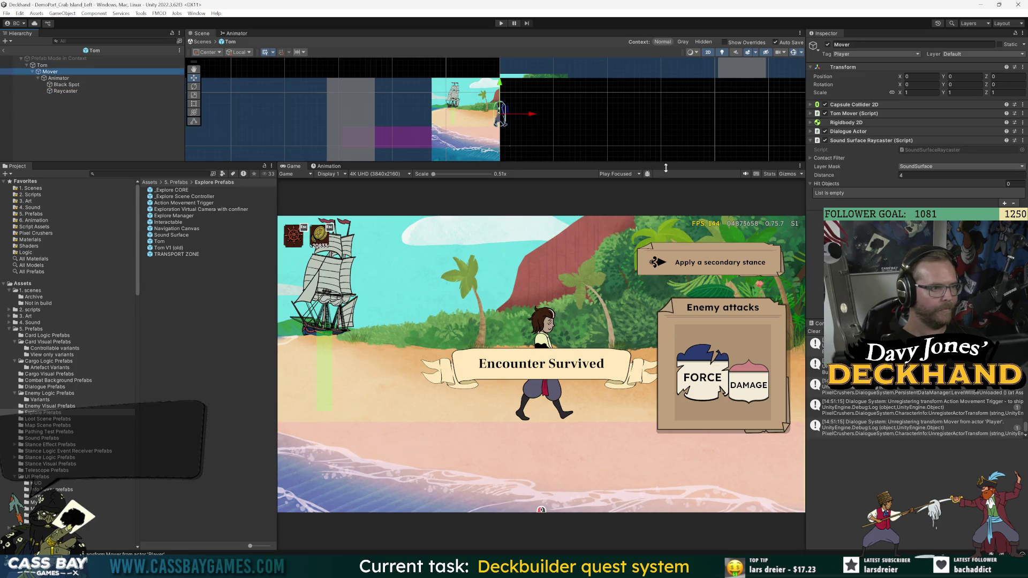
{"action": "left_click", "coordinate": [1023, 140]}
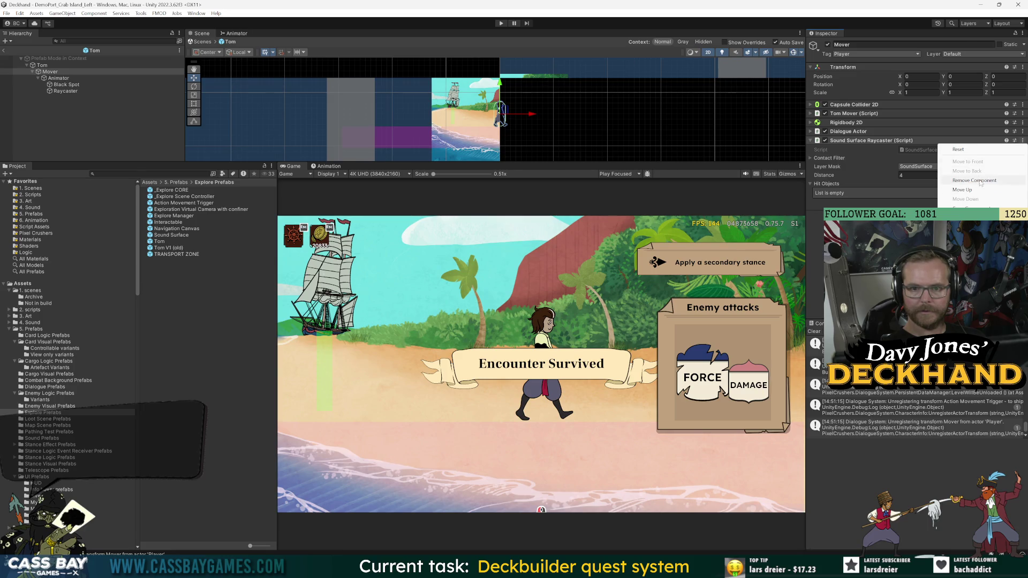
{"action": "left_click", "coordinate": [974, 180]}
Step: Paste the Sound Surface Raycaster as a new component onto Raycaster
{"action": "left_click", "coordinate": [65, 91]}
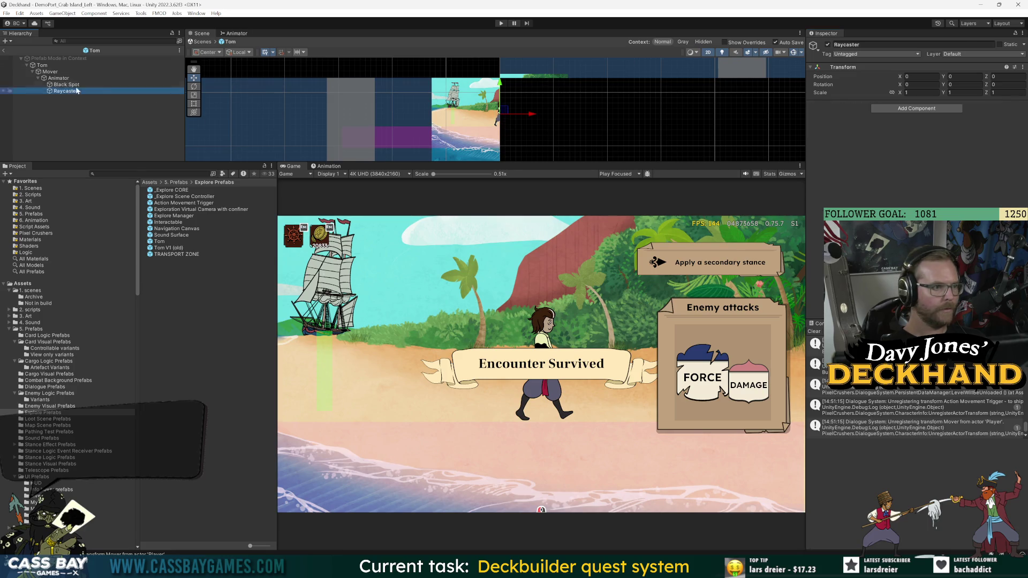
{"action": "left_click", "coordinate": [1022, 67]}
{"action": "mouse_move", "coordinate": [964, 143]}
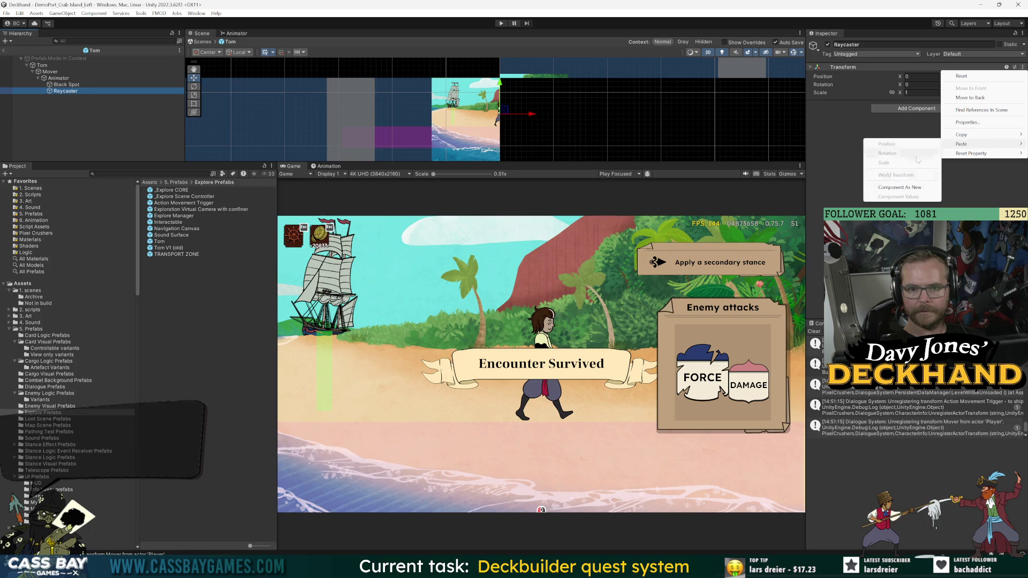
{"action": "left_click", "coordinate": [910, 187]}
{"action": "key", "text": "Up"}
{"action": "key", "text": "Up"}
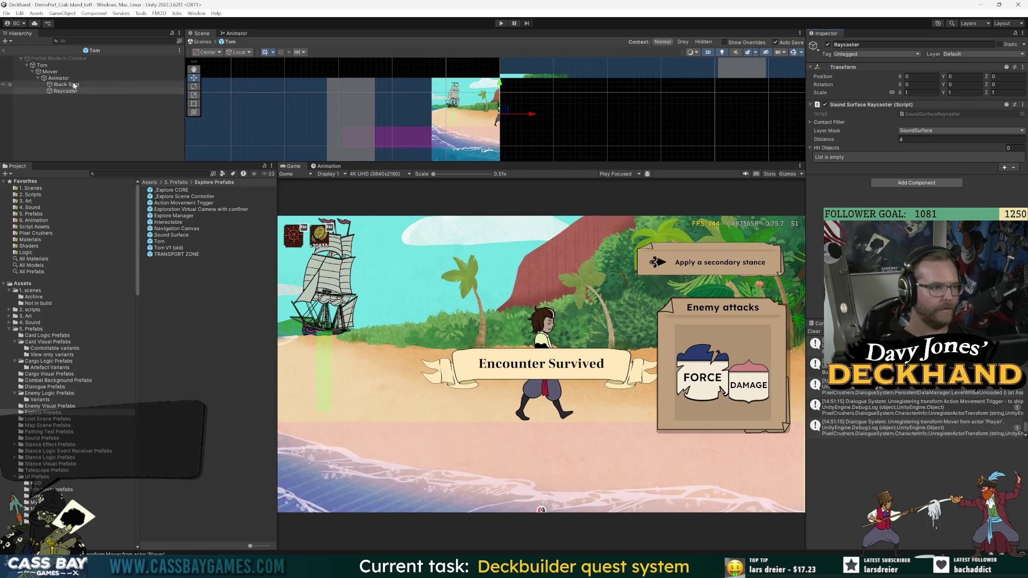
Step: Show Tom's animation timeline, select Raycaster and turn on keyframe recording
{"action": "left_click", "coordinate": [327, 167]}
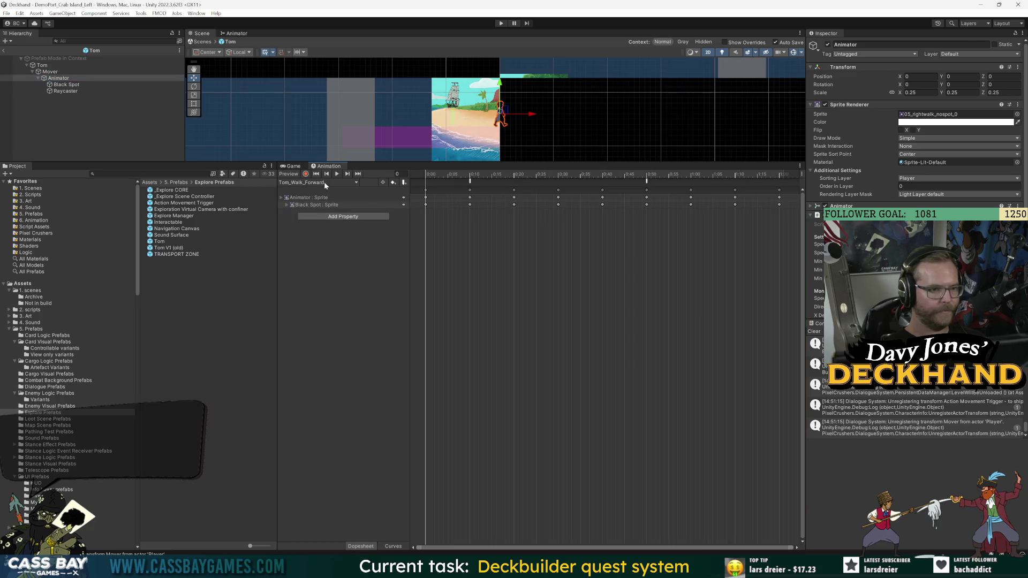
{"action": "left_click_drag", "start_coordinate": [435, 163], "coordinate": [436, 335]}
{"action": "scroll", "coordinate": [455, 113], "scroll_direction": "up", "scroll_amount": 3}
{"action": "key", "text": "Down"}
{"action": "key", "text": "Down"}
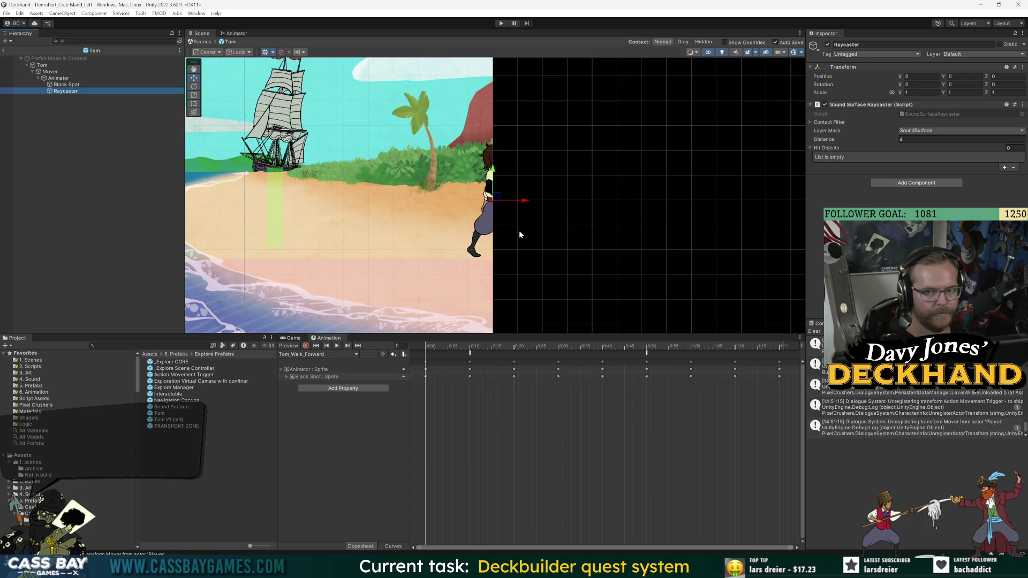
{"action": "left_click", "coordinate": [306, 346]}
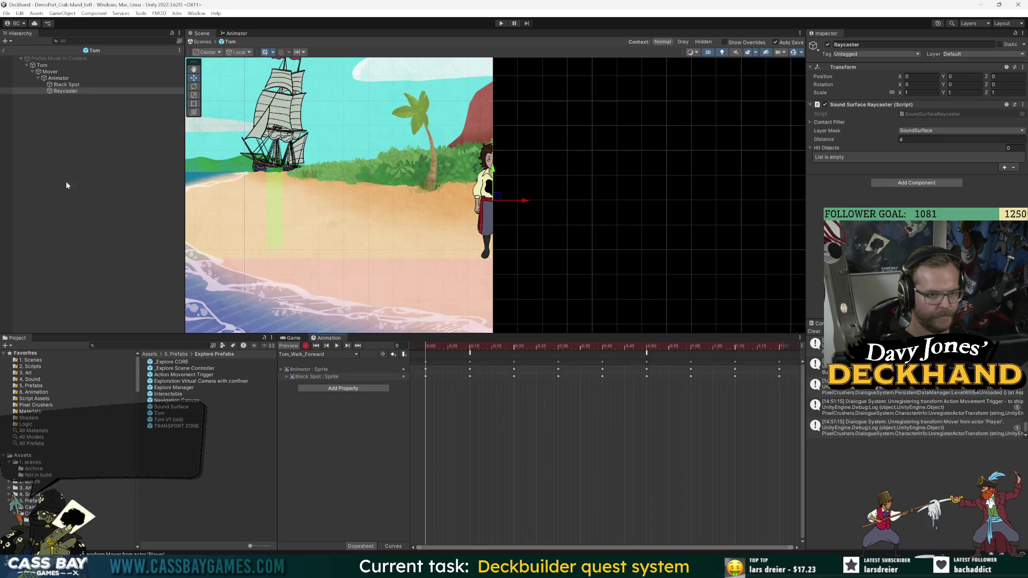
Step: Key the Raycaster's X position at 0 in the walk clip, up to frame 80
{"action": "left_click", "coordinate": [921, 76]}
{"action": "type", "text": "-1.44"}
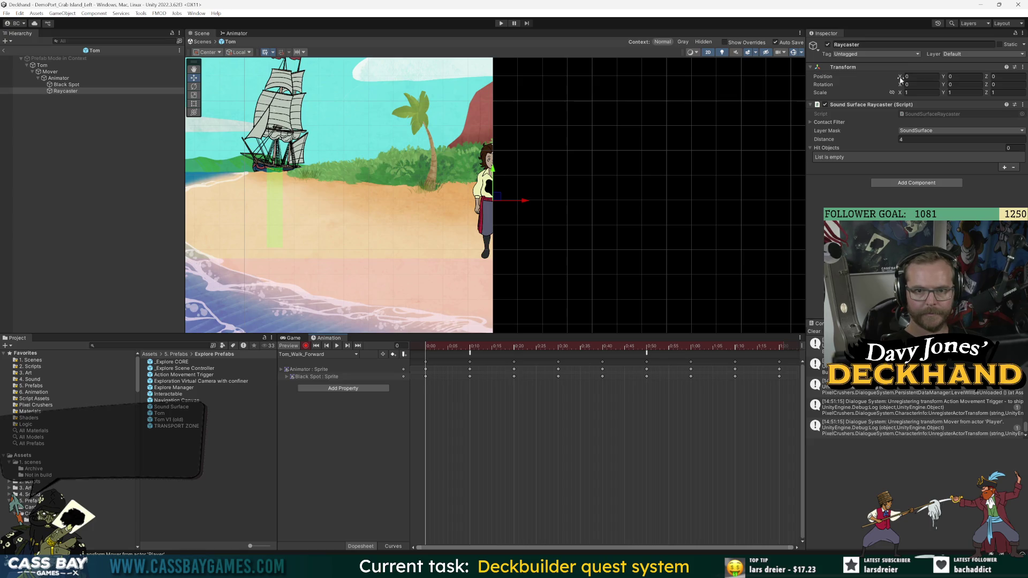
{"action": "key", "text": "Return"}
{"action": "type", "text": "0"}
{"action": "left_click", "coordinate": [426, 383]}
{"action": "mouse_move", "coordinate": [755, 345]}
{"action": "left_mouse_down"}
{"action": "mouse_move", "coordinate": [786, 346]}
{"action": "mouse_move", "coordinate": [774, 345]}
{"action": "left_mouse_up"}
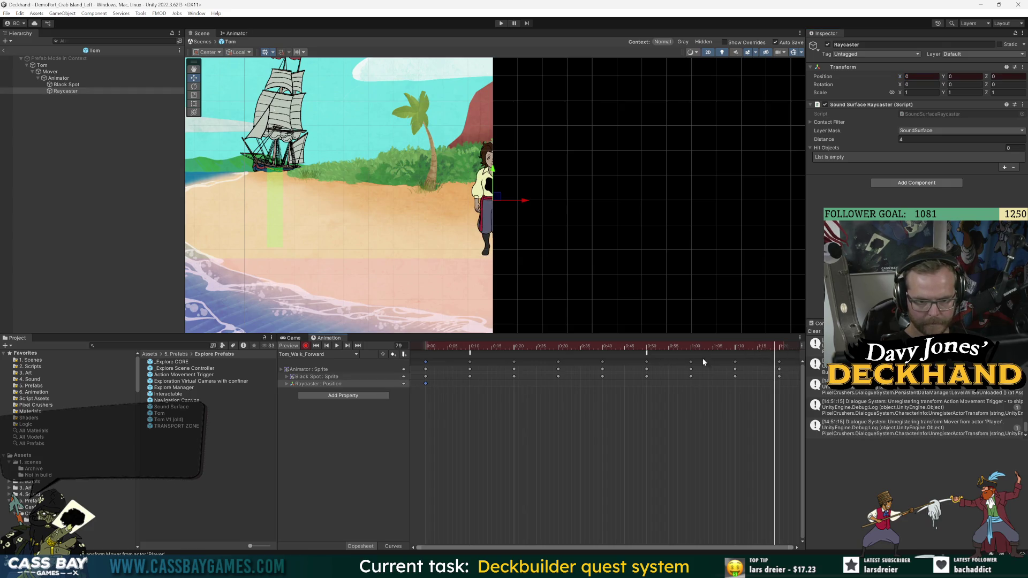
{"action": "left_click", "coordinate": [354, 345]}
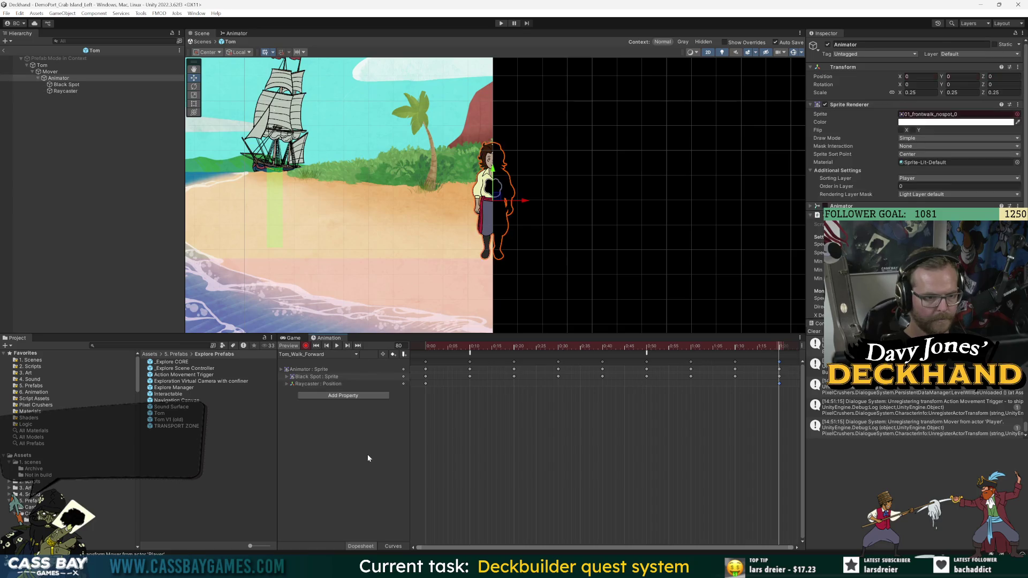
Step: Switch to the Tom_Walk_Left clip and make the Raycaster's X position negative
{"action": "left_click", "coordinate": [332, 355]}
{"action": "left_click", "coordinate": [322, 374]}
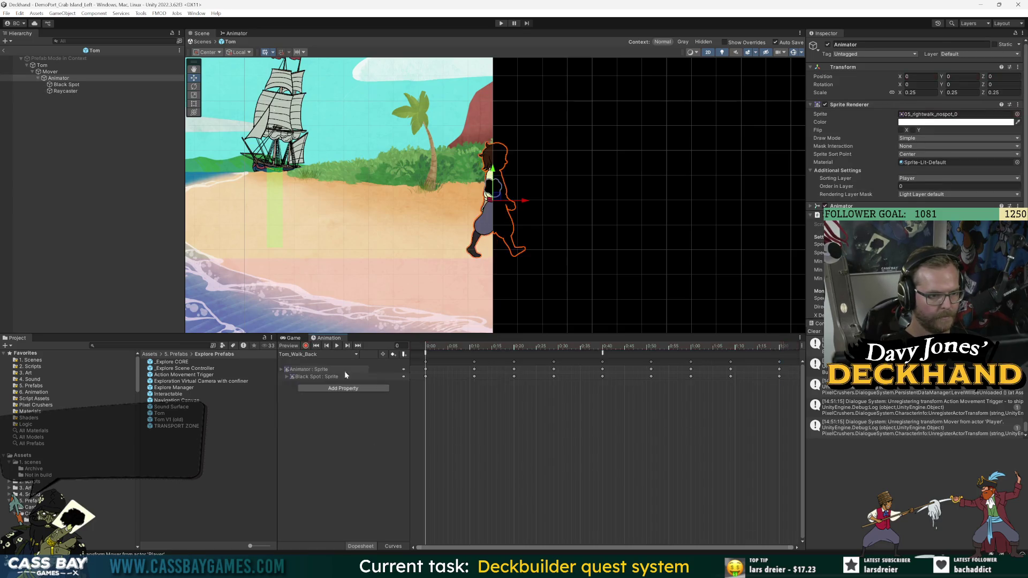
{"action": "key", "text": "ctrl+z"}
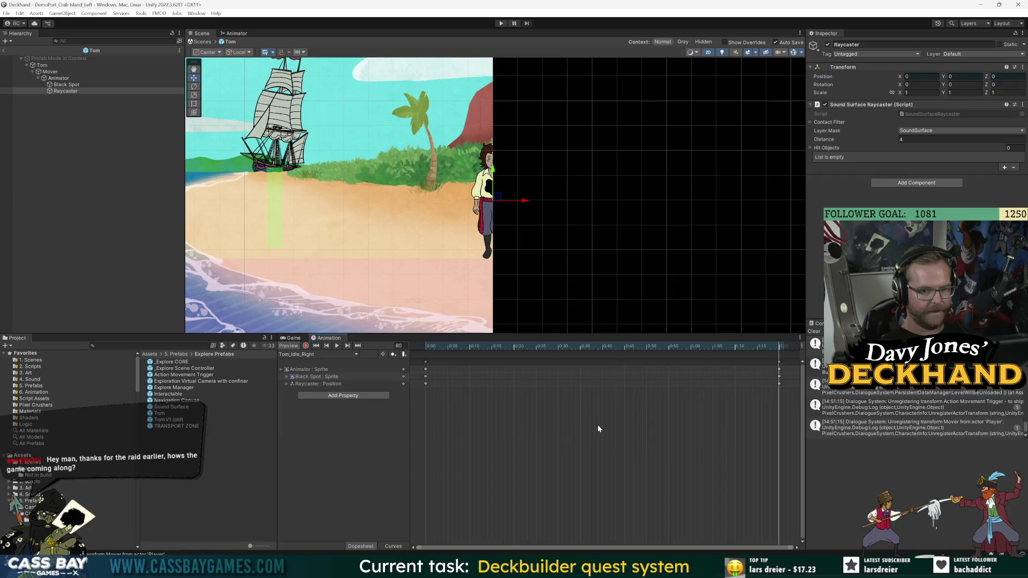
{"action": "left_click", "coordinate": [313, 355]}
{"action": "left_click", "coordinate": [321, 391]}
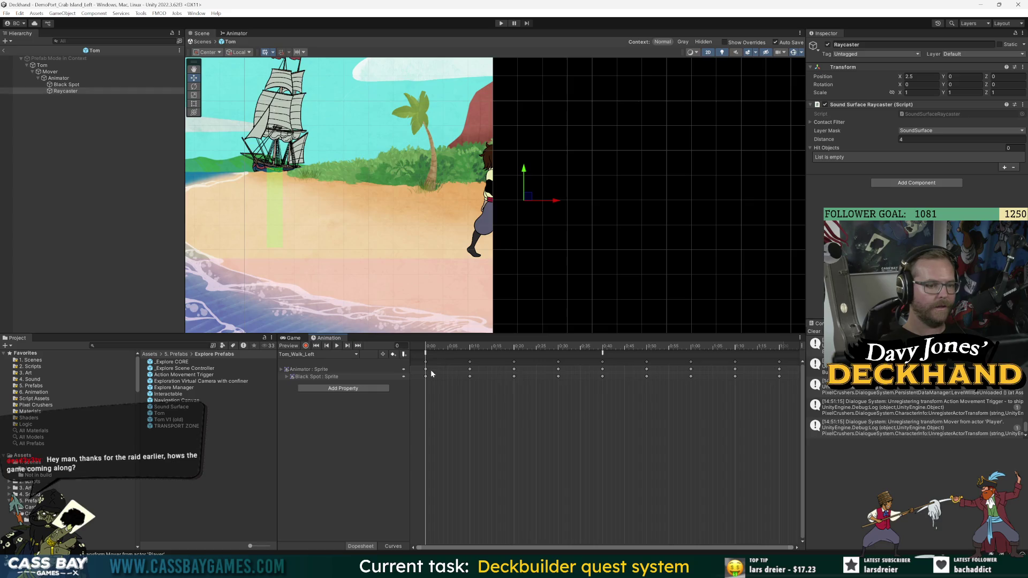
{"action": "left_click", "coordinate": [918, 77]}
{"action": "key", "text": "Home"}
{"action": "type", "text": "-"}
Step: Key Raycaster X at -2.5 through frame 80 of Tom_Walk_Left, then leave Tom's prefab
{"action": "left_click_drag", "start_coordinate": [744, 346], "coordinate": [778, 346]}
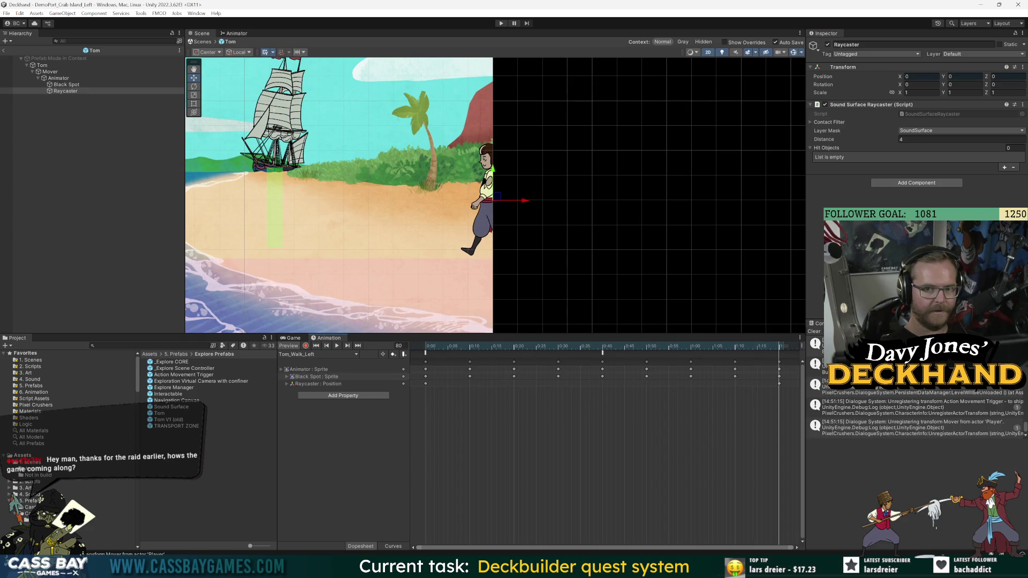
{"action": "key", "text": "comma"}
{"action": "key", "text": "comma"}
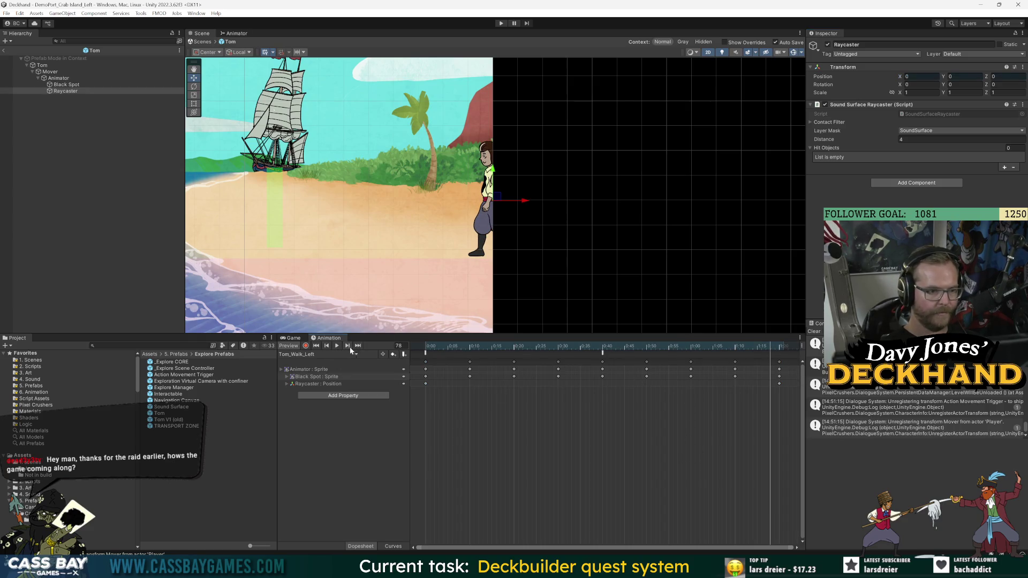
{"action": "left_click", "coordinate": [348, 345]}
{"action": "left_click", "coordinate": [305, 346]}
{"action": "type", "text": "2.5"}
{"action": "left_click_drag", "start_coordinate": [426, 345], "coordinate": [439, 346]}
{"action": "left_click", "coordinate": [325, 347]}
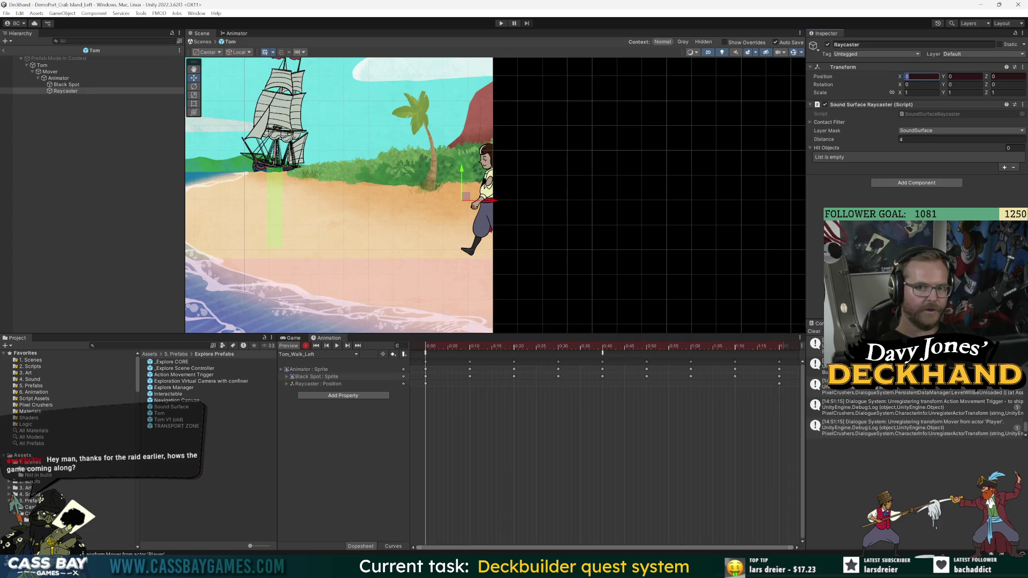
{"action": "left_click", "coordinate": [154, 241]}
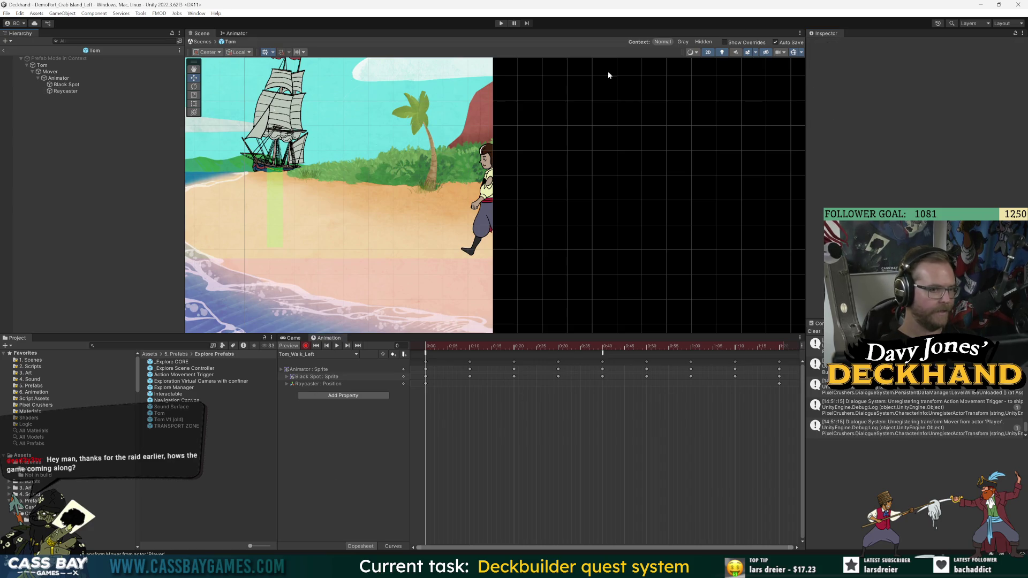
{"action": "left_click", "coordinate": [4, 50]}
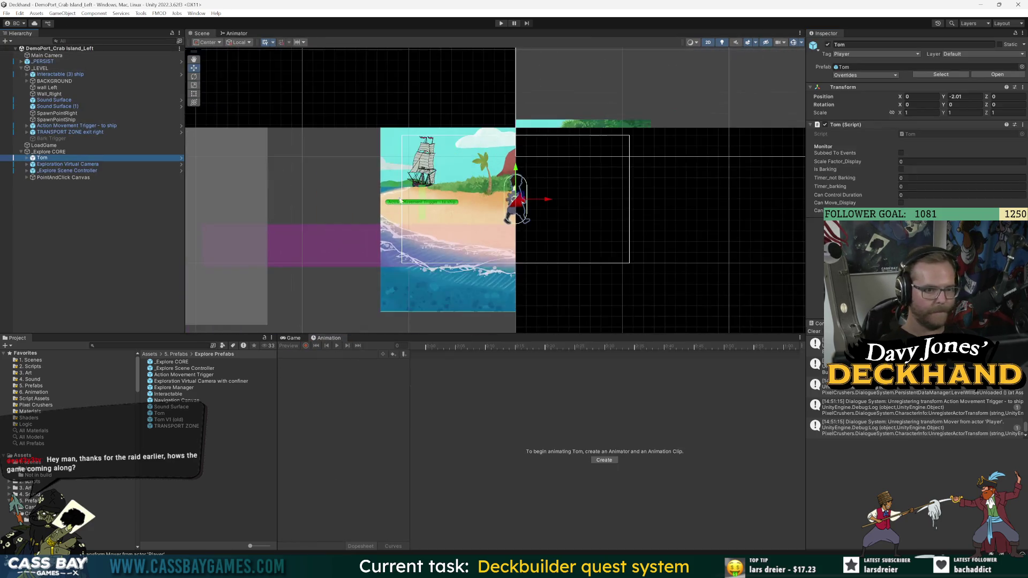
Step: Hide _PERSIST, start play mode and walk Tom right, left and right again
{"action": "left_click", "coordinate": [3, 62]}
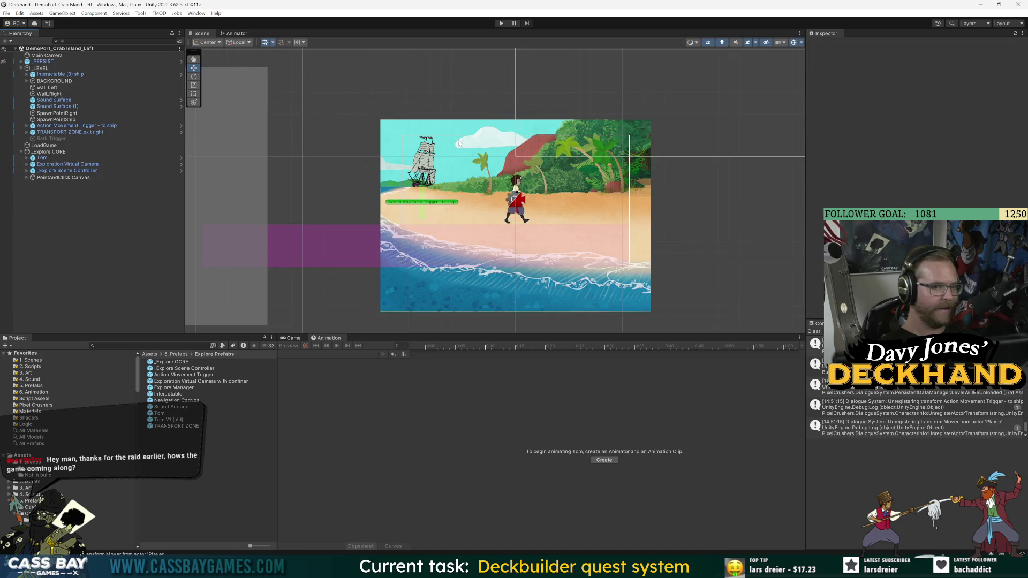
{"action": "left_click", "coordinate": [501, 23]}
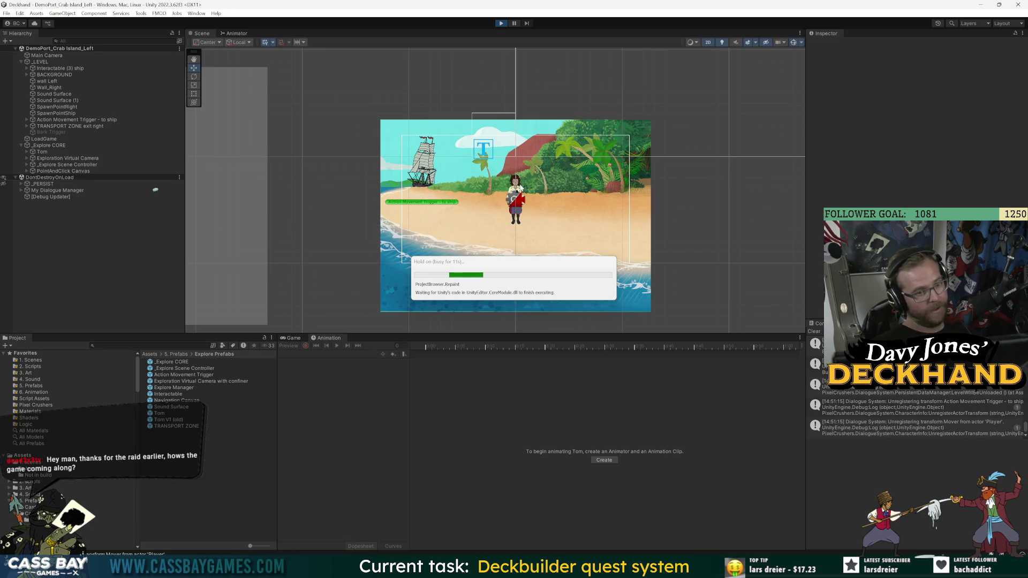
{"action": "scroll", "coordinate": [546, 117], "scroll_direction": "up", "scroll_amount": 3}
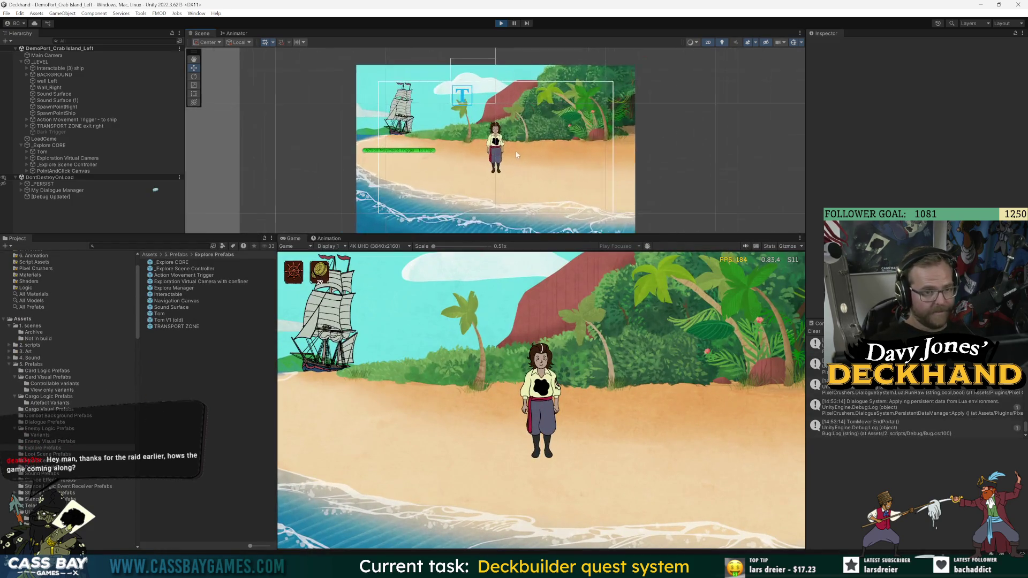
{"action": "left_click", "coordinate": [705, 422]}
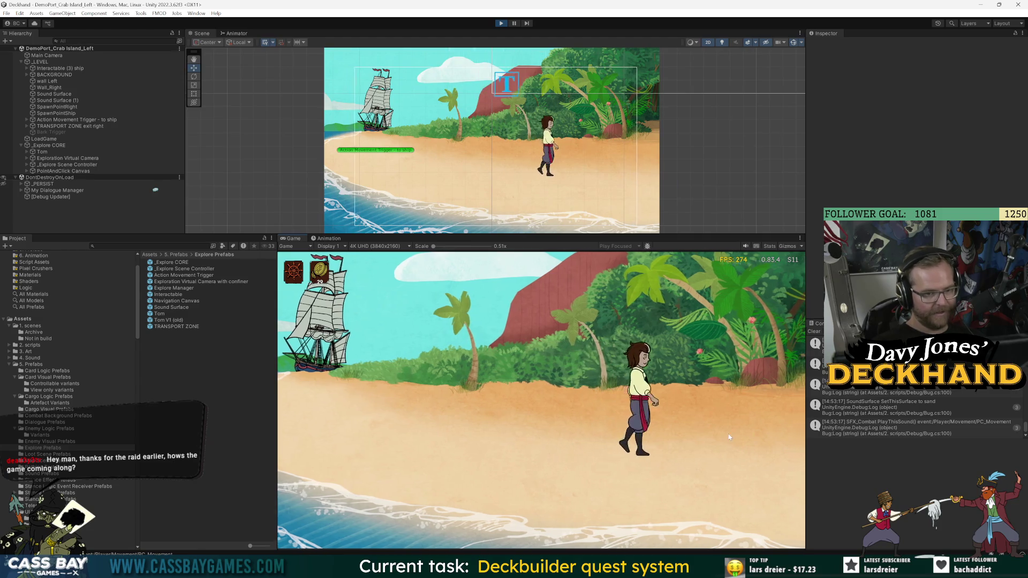
{"action": "left_click", "coordinate": [308, 379]}
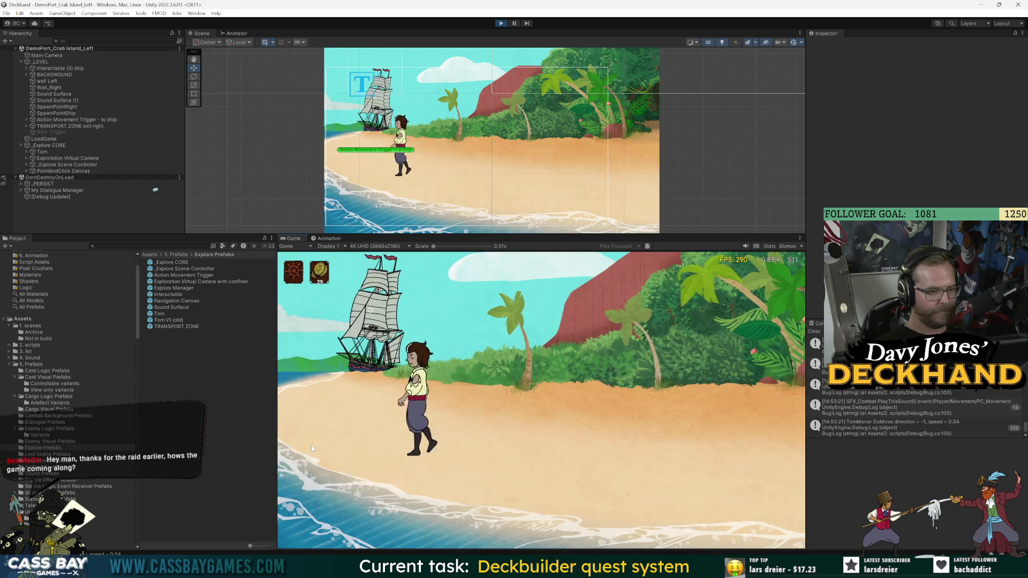
{"action": "left_click", "coordinate": [601, 484]}
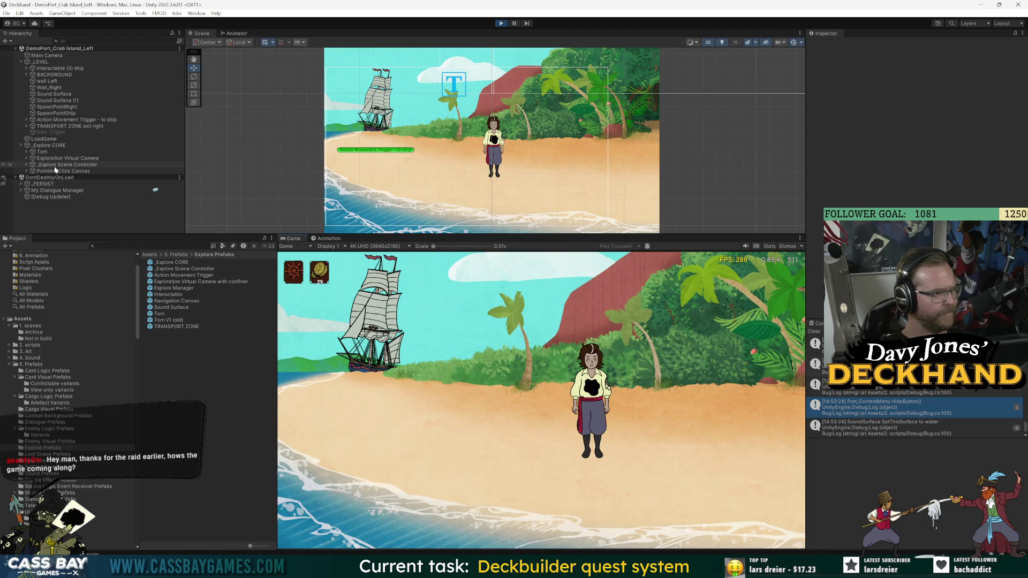
Step: Inspect Tom's Raycaster child while he walks to watch its X change, then stop playing
{"action": "left_click", "coordinate": [27, 152]}
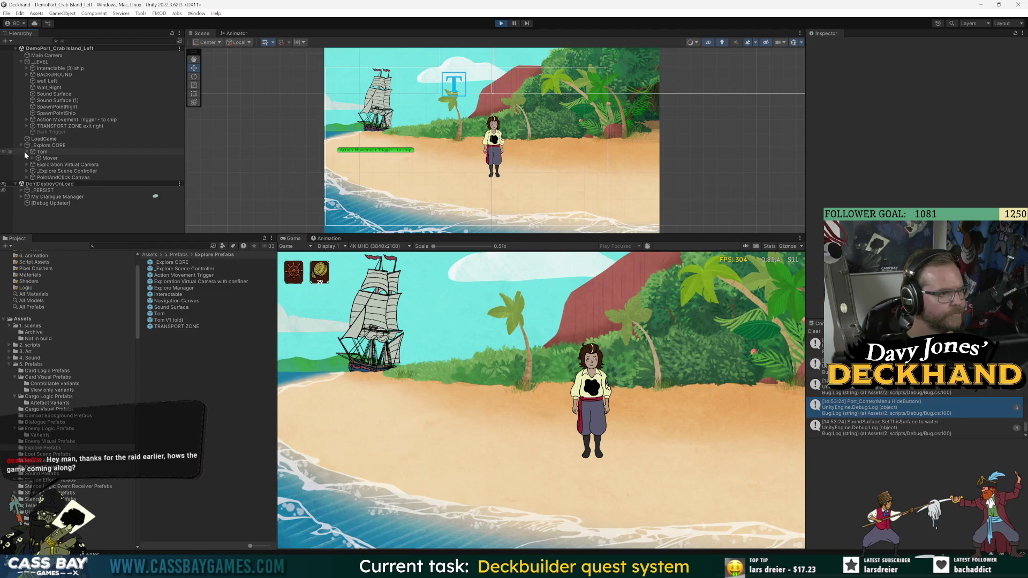
{"action": "left_click", "coordinate": [32, 158]}
{"action": "left_click", "coordinate": [38, 165]}
{"action": "left_click", "coordinate": [66, 177]}
{"action": "scroll", "coordinate": [503, 144], "scroll_direction": "down", "scroll_amount": 5}
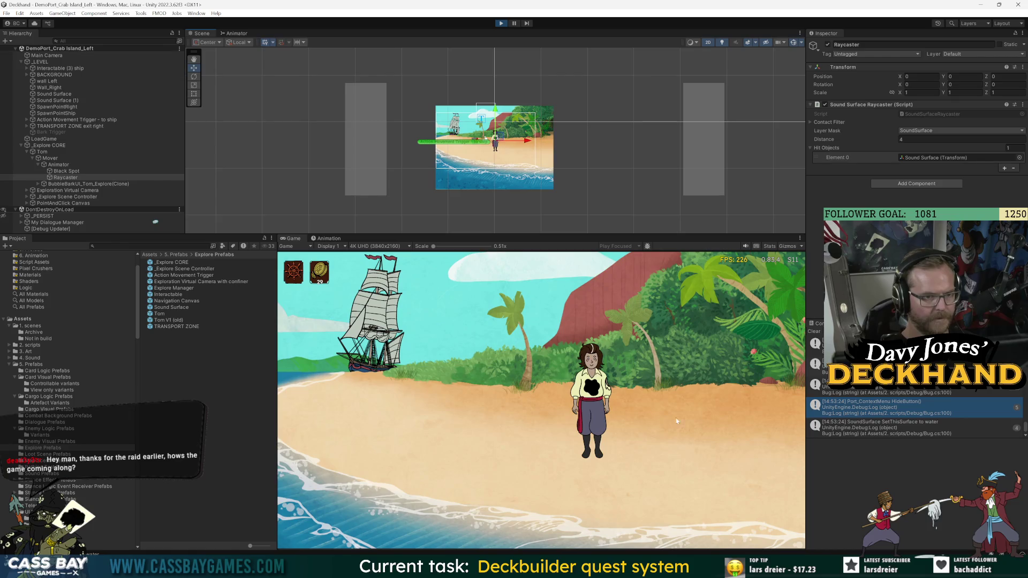
{"action": "left_click", "coordinate": [416, 429]}
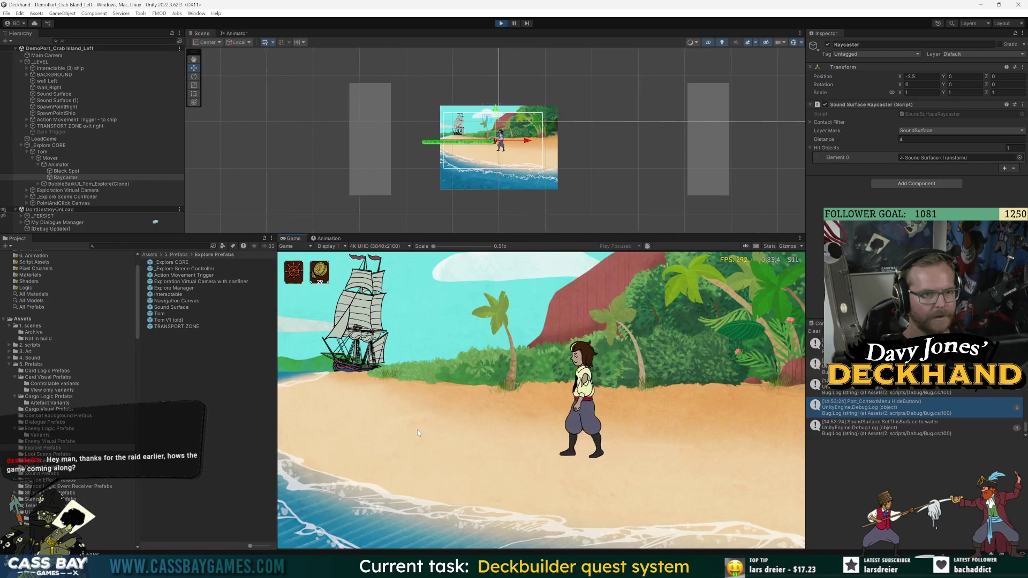
{"action": "left_click", "coordinate": [501, 23]}
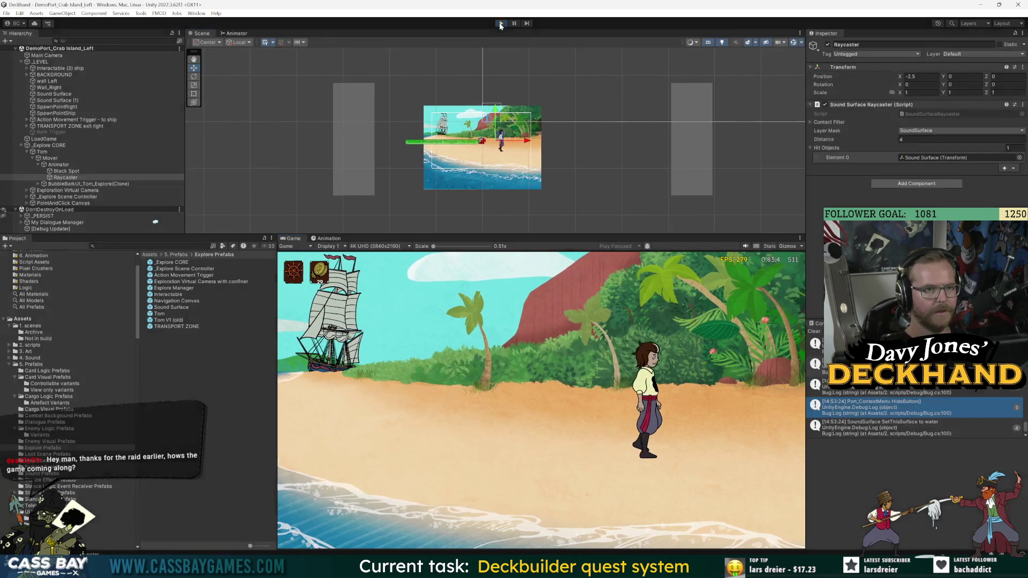
{"action": "left_click", "coordinate": [332, 239]}
{"action": "left_click", "coordinate": [316, 255]}
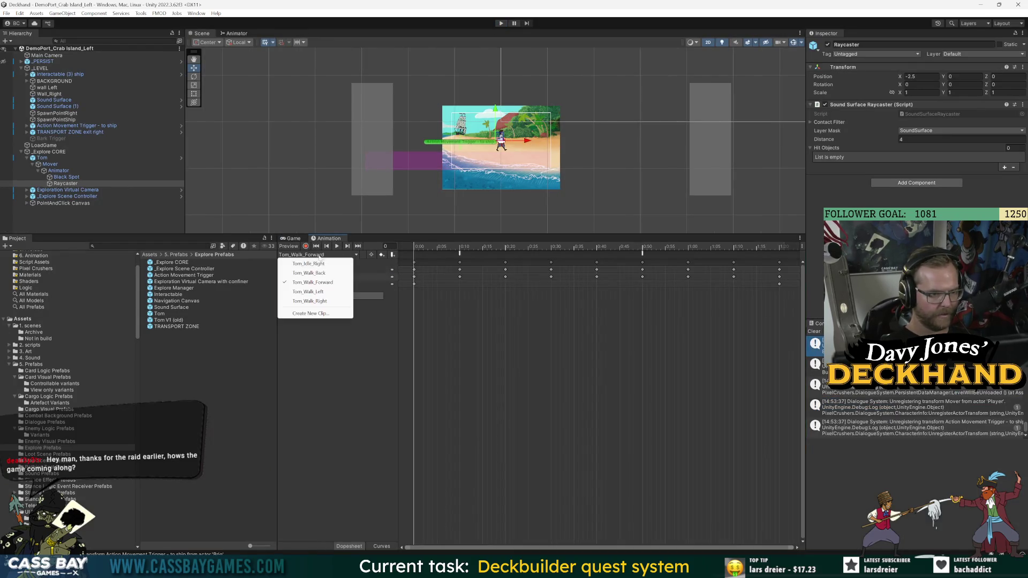
Step: In Tom_Idle_Right, set the Raycaster's X and Z positions to 2.5
{"action": "left_click", "coordinate": [327, 266]}
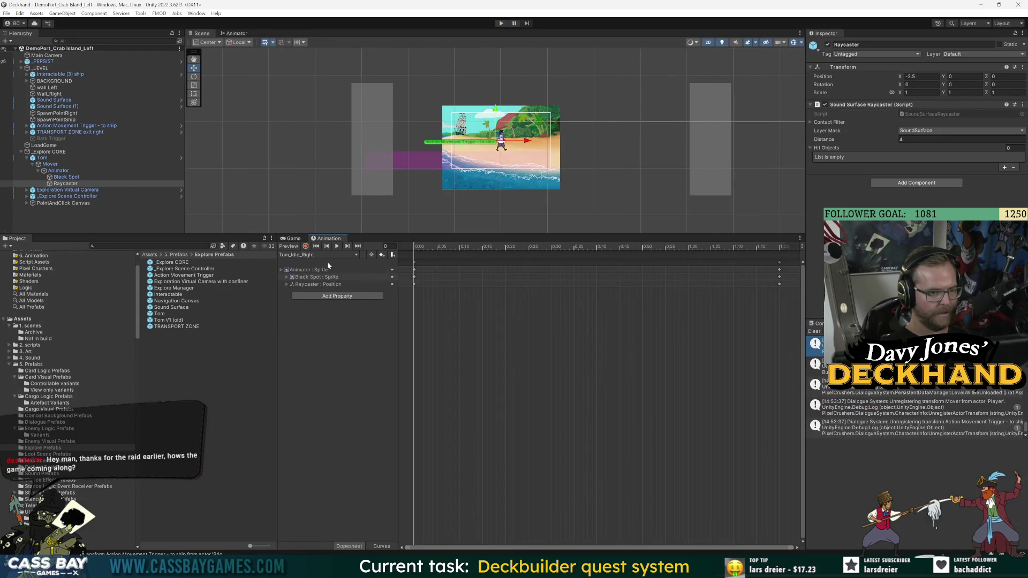
{"action": "key", "text": "f"}
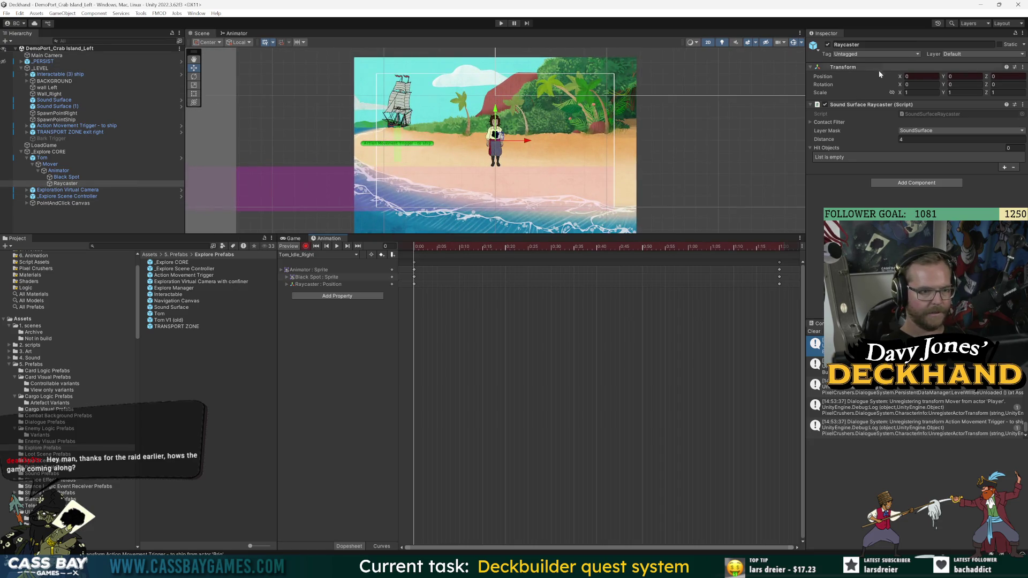
{"action": "type", "text": "2.5"}
{"action": "key", "text": "Return"}
{"action": "left_click", "coordinate": [1007, 77]}
{"action": "type", "text": "2.5"}
{"action": "key", "text": "Return"}
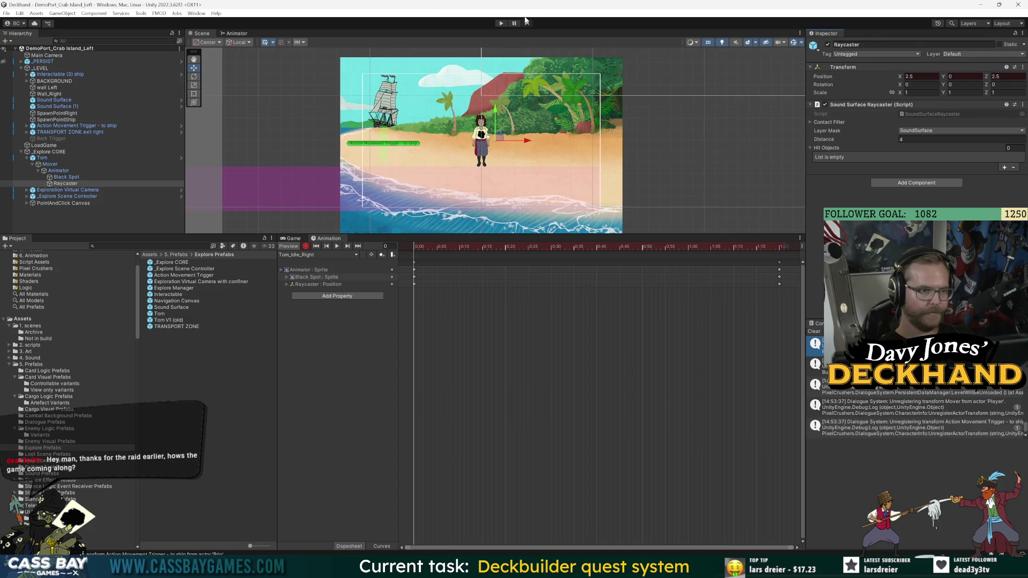
Step: Play the game and walk Tom left and right while watching the Raycaster's position
{"action": "left_click", "coordinate": [501, 23]}
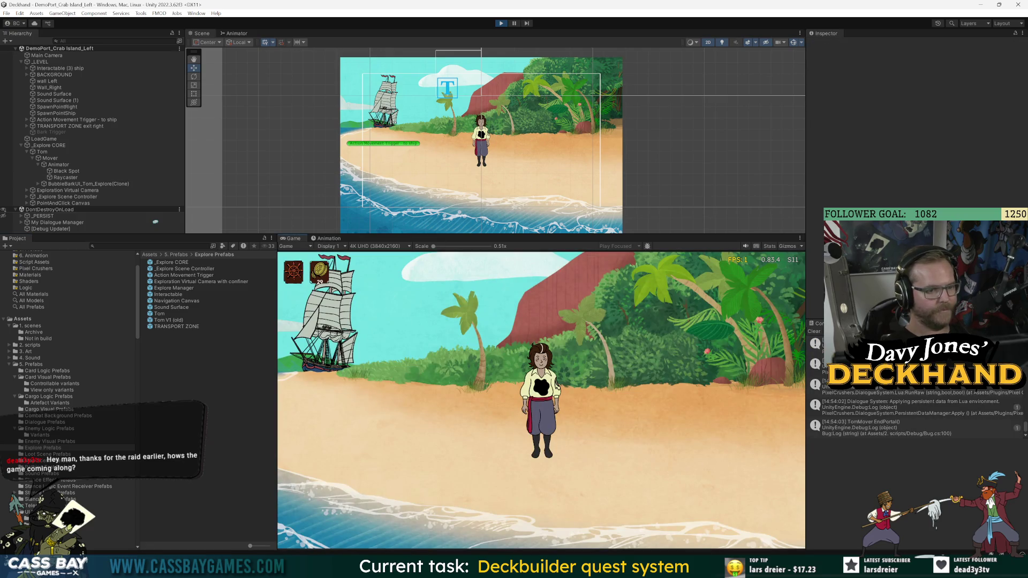
{"action": "left_click", "coordinate": [346, 459]}
{"action": "double_click", "coordinate": [66, 178]}
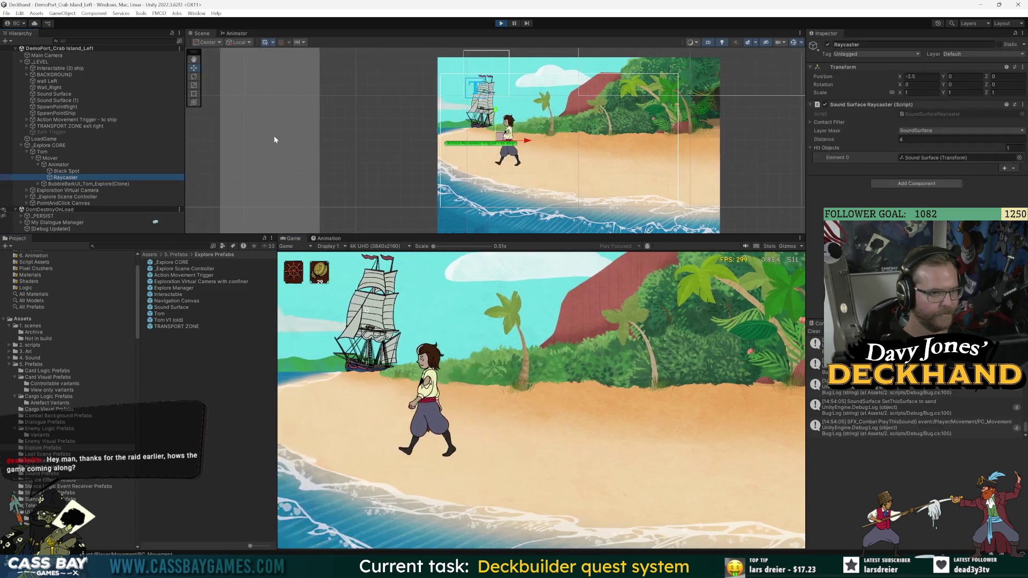
{"action": "scroll", "coordinate": [463, 158], "scroll_direction": "down", "scroll_amount": 5}
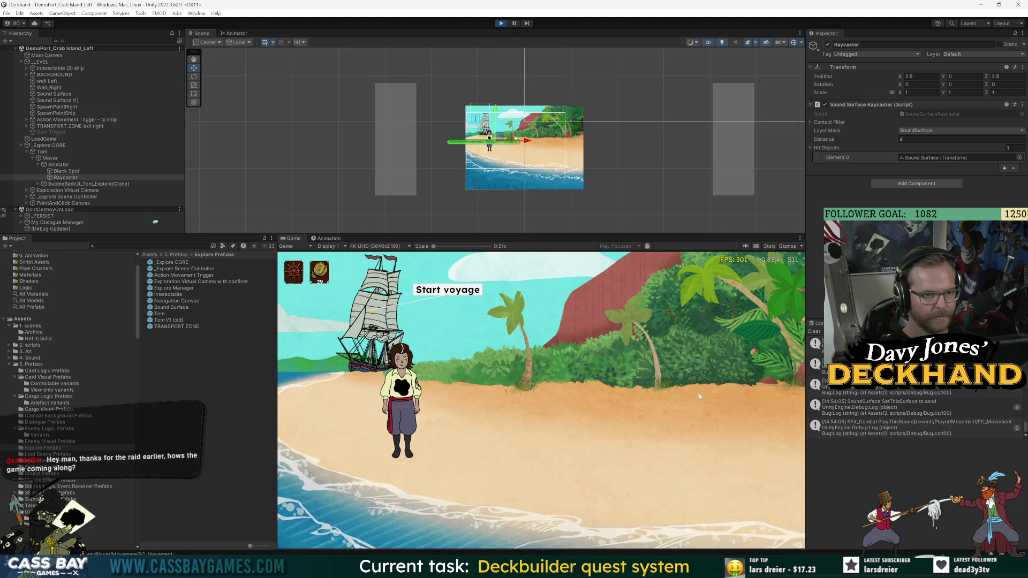
{"action": "left_click", "coordinate": [703, 364]}
{"action": "scroll", "coordinate": [582, 104], "scroll_direction": "up", "scroll_amount": 5}
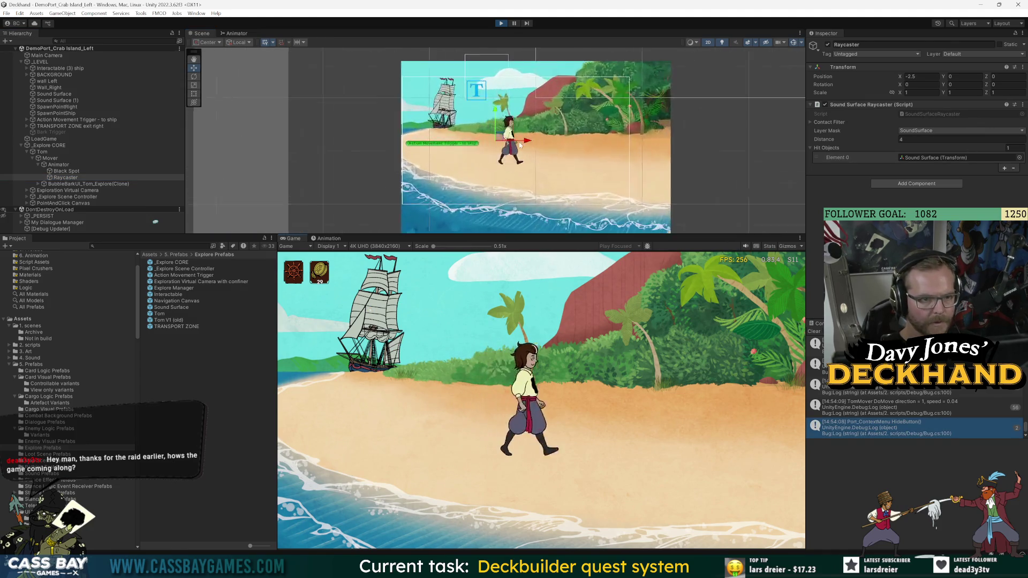
{"action": "left_click", "coordinate": [335, 423]}
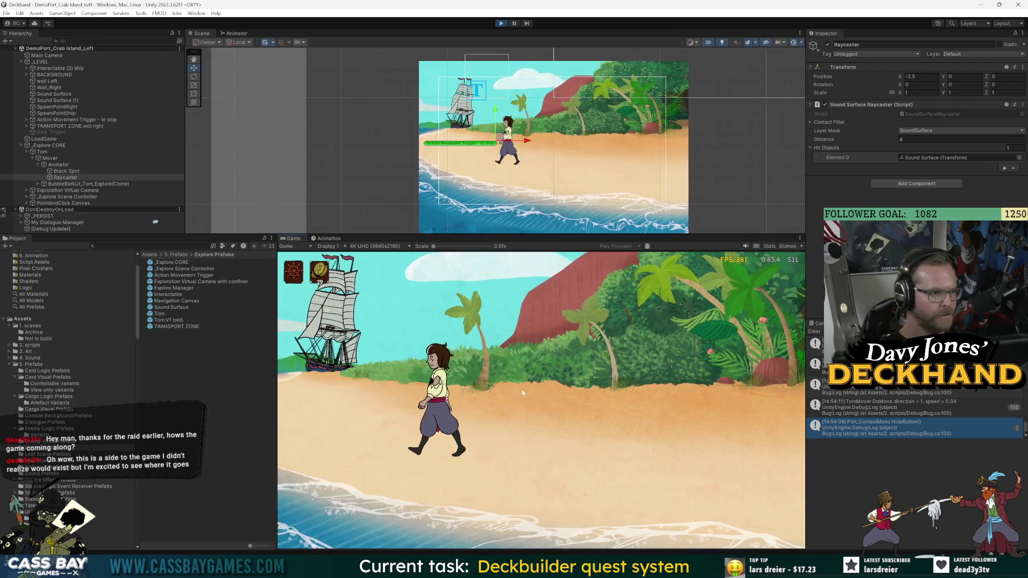
{"action": "left_click", "coordinate": [522, 392]}
{"action": "left_click", "coordinate": [326, 238]}
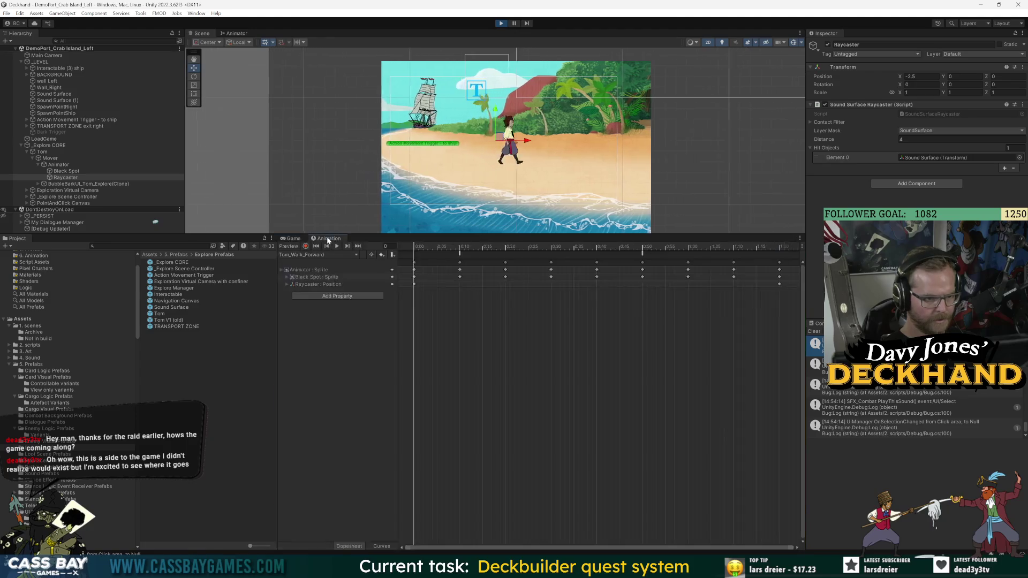
Step: Show Tom's animator and scrub the Tom_Idle_Right clip, returning to frame 0
{"action": "left_click", "coordinate": [241, 34]}
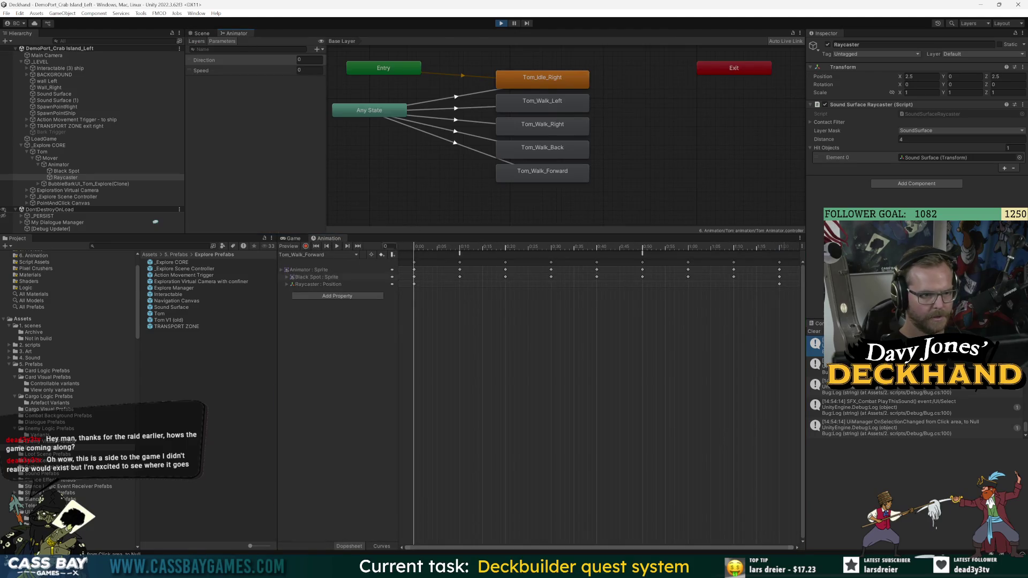
{"action": "left_click", "coordinate": [317, 255]}
{"action": "left_click", "coordinate": [325, 266]}
{"action": "left_click", "coordinate": [423, 246]}
{"action": "left_click_drag", "start_coordinate": [426, 247], "coordinate": [376, 255]}
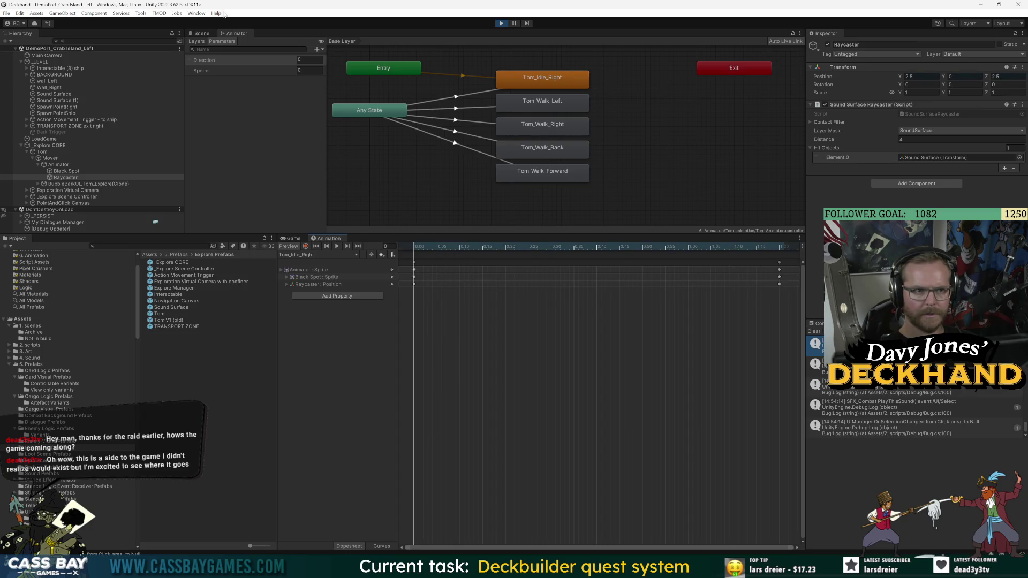
Step: Play-test in the Game view, walking Tom right, left, then right along the beach
{"action": "left_click", "coordinate": [202, 33]}
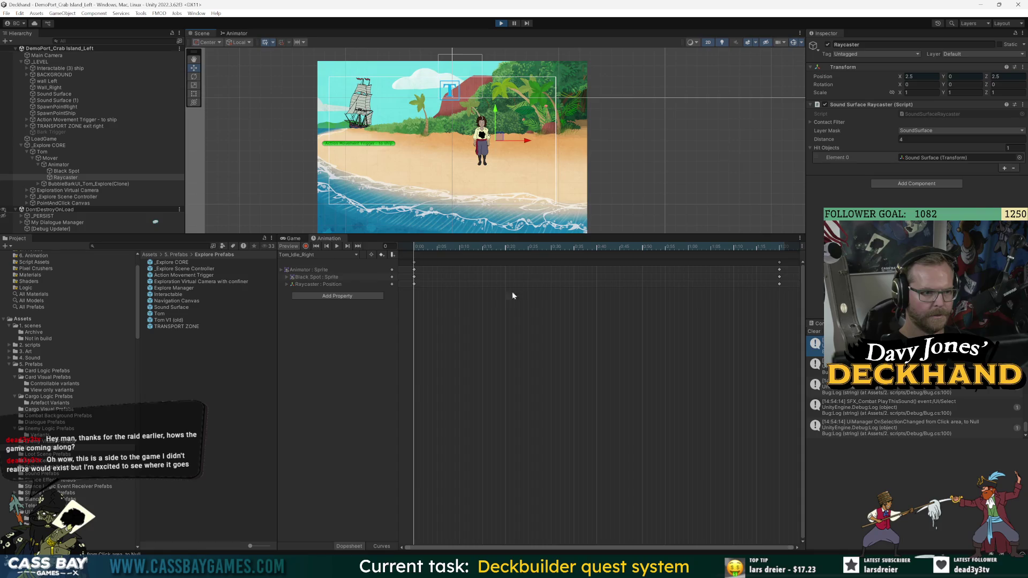
{"action": "left_click_drag", "start_coordinate": [296, 236], "coordinate": [297, 238]}
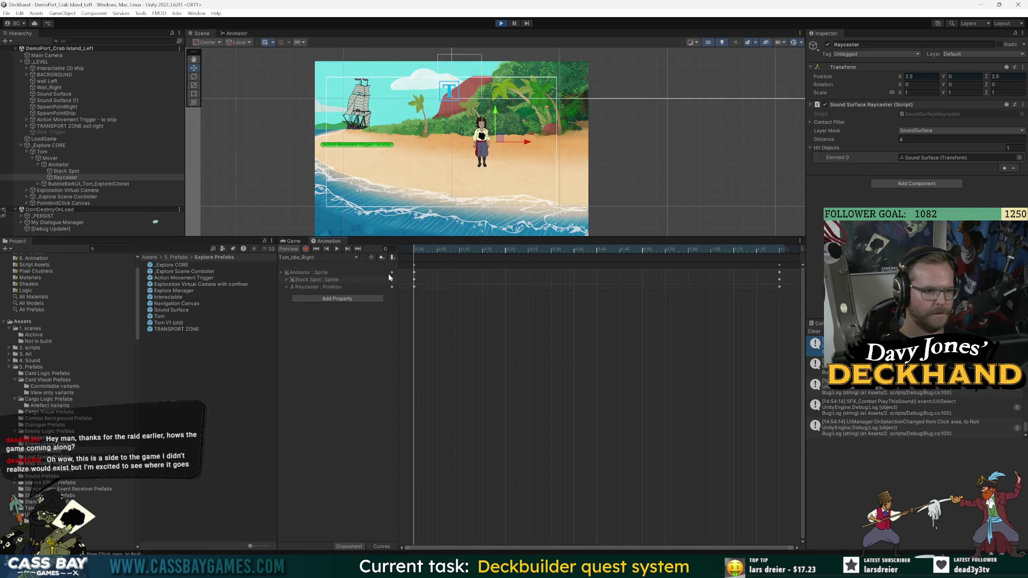
{"action": "left_click", "coordinate": [292, 241]}
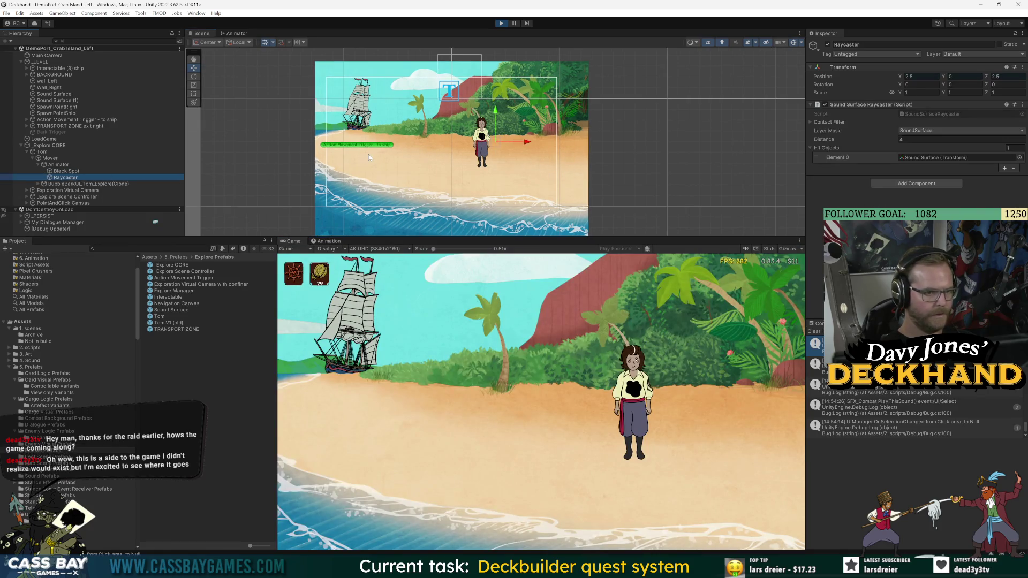
{"action": "scroll", "coordinate": [368, 154], "scroll_direction": "down", "scroll_amount": 3}
{"action": "left_click", "coordinate": [803, 441]}
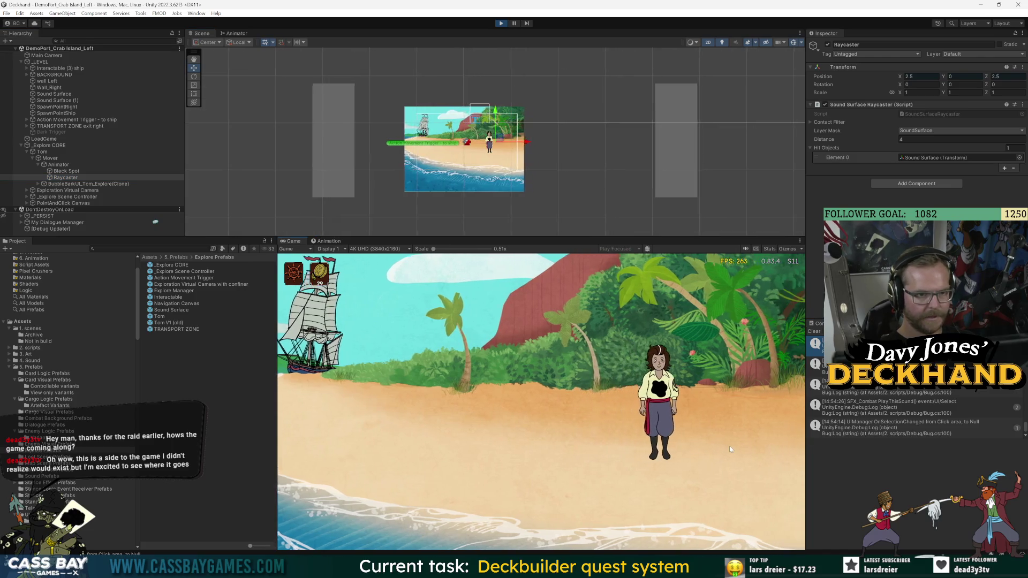
{"action": "left_click", "coordinate": [434, 460]}
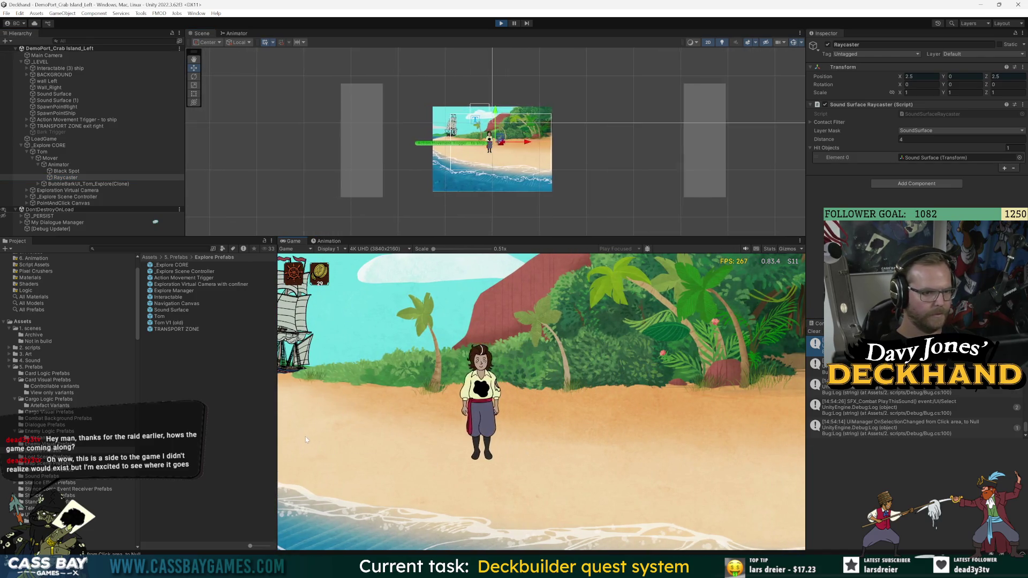
{"action": "left_click", "coordinate": [432, 442]}
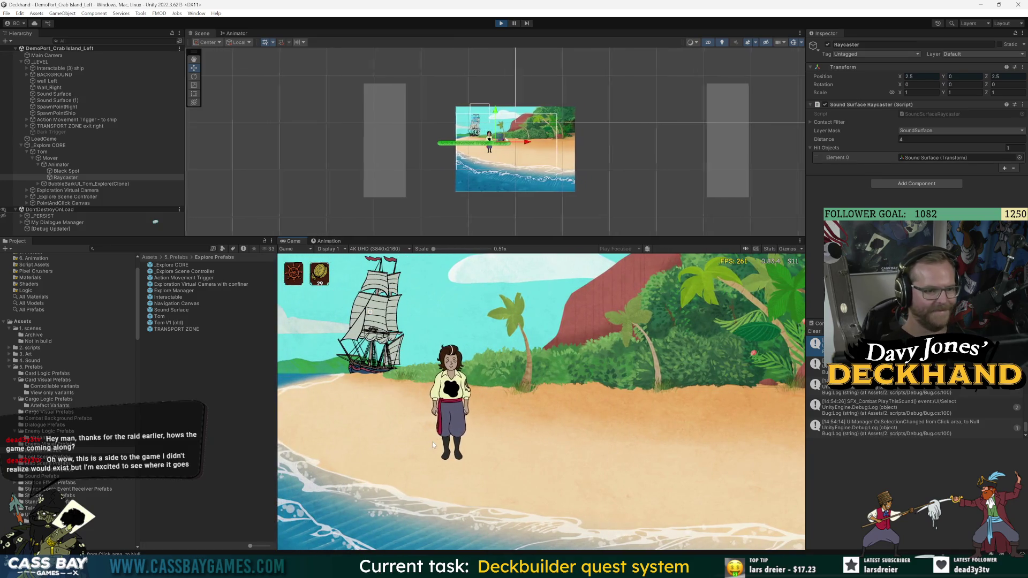
Step: Return to Tom's animation timeline and animator graph, then stop the game
{"action": "left_click", "coordinate": [328, 241]}
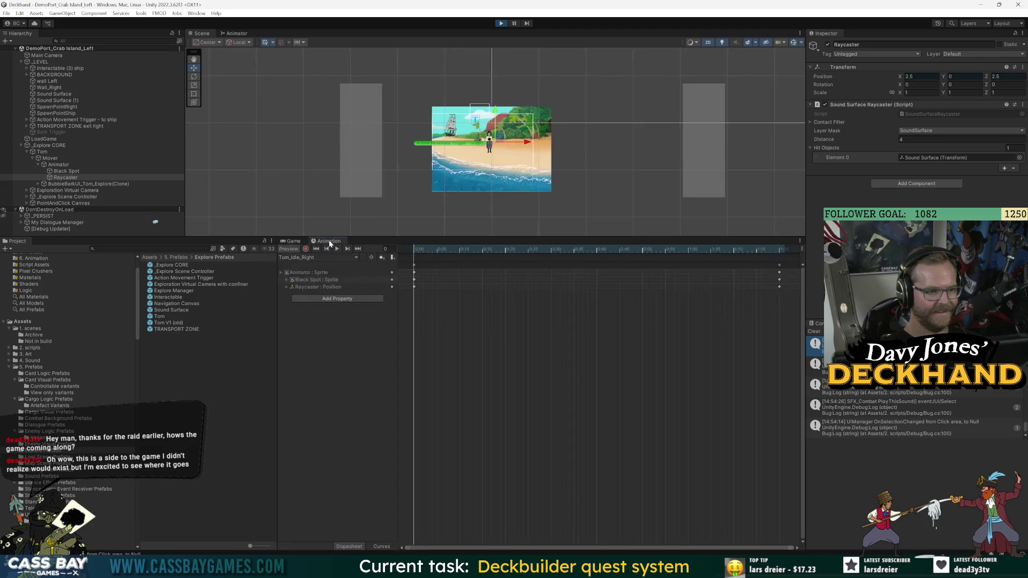
{"action": "left_click", "coordinate": [244, 33]}
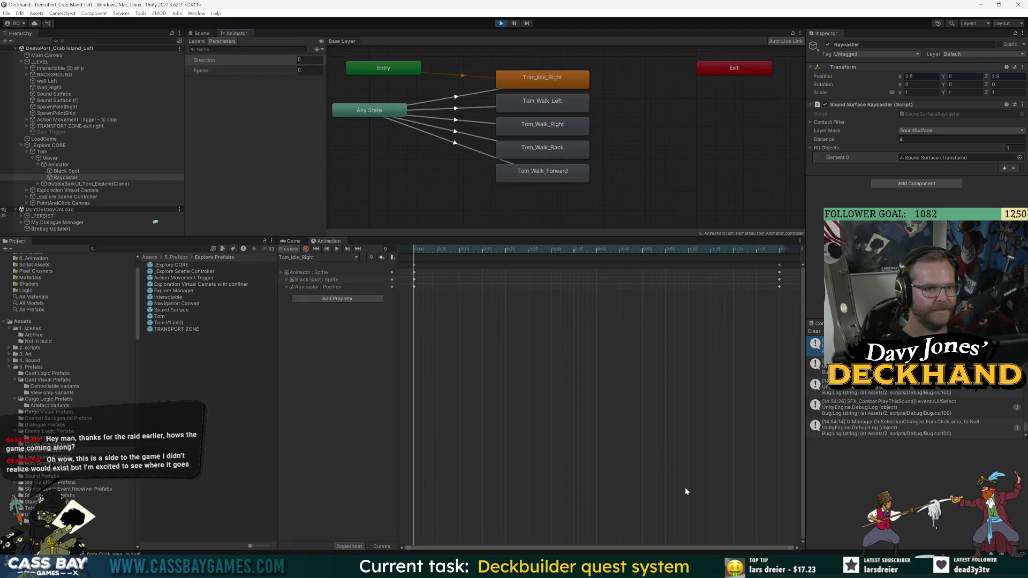
{"action": "left_click", "coordinate": [502, 23]}
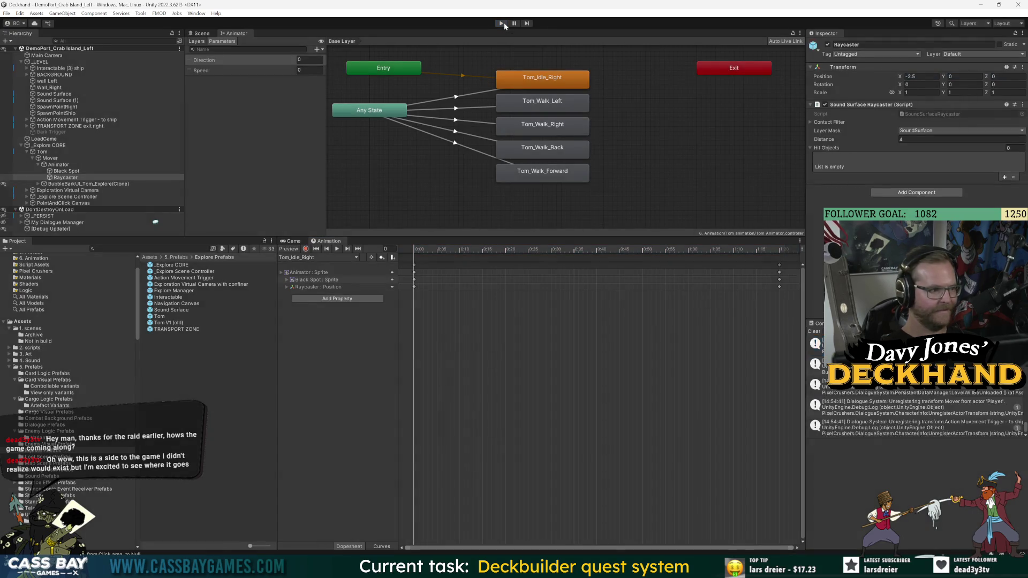
Step: Restart play mode, walk Tom left, and select the Raycaster to watch its position
{"action": "left_click", "coordinate": [503, 23]}
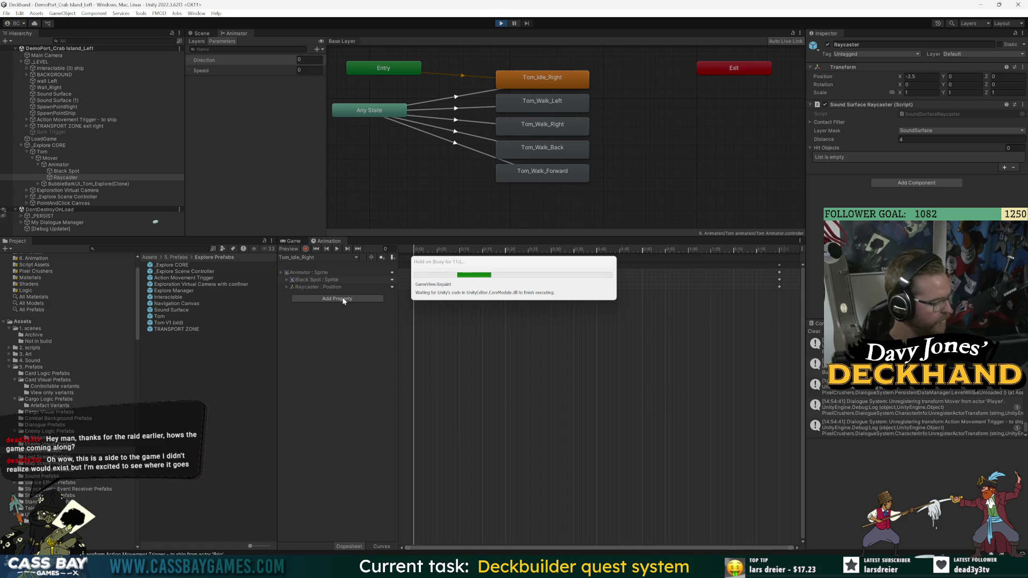
{"action": "left_click", "coordinate": [330, 458]}
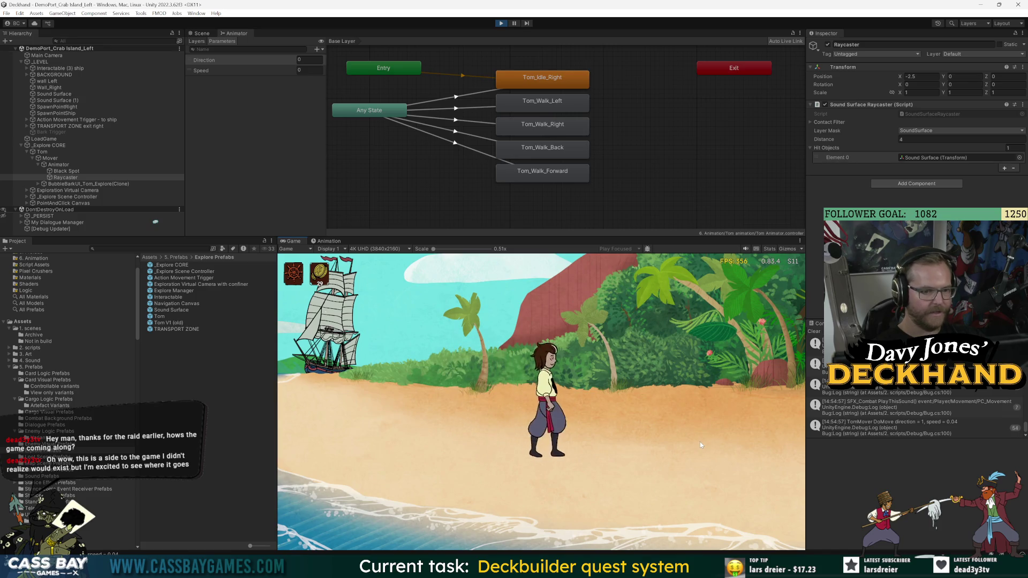
{"action": "left_click", "coordinate": [66, 177]}
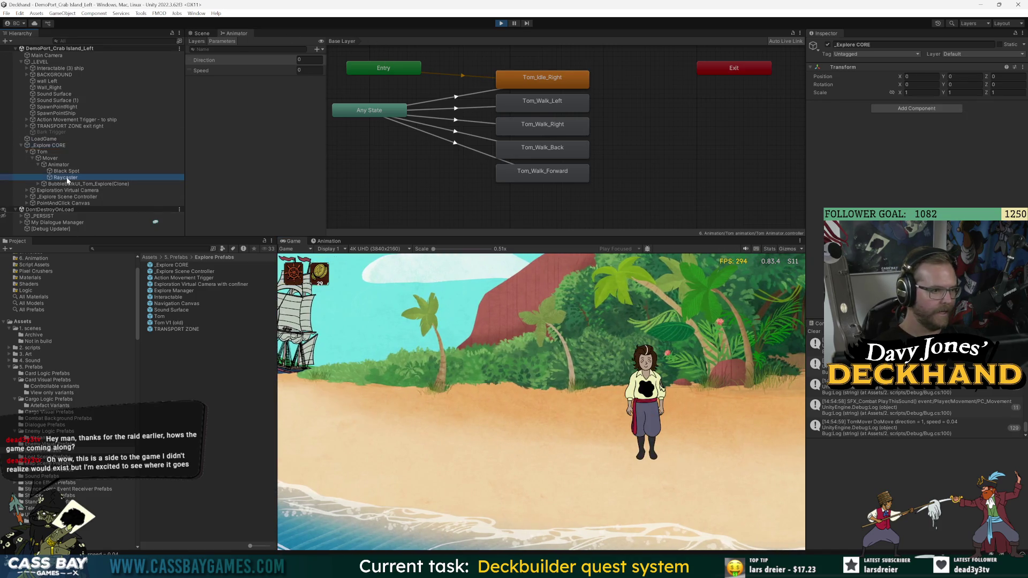
{"action": "left_click", "coordinate": [202, 34]}
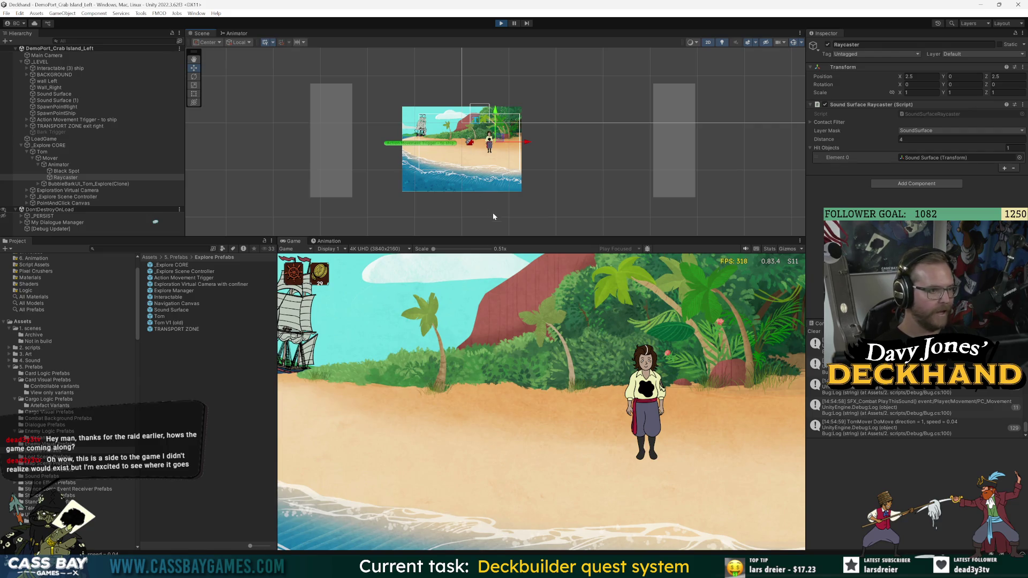
Step: Walk Tom left and right repeatedly, watching the Raycaster X flip between 2.5 and -2.5, then stop
{"action": "left_click", "coordinate": [329, 474]}
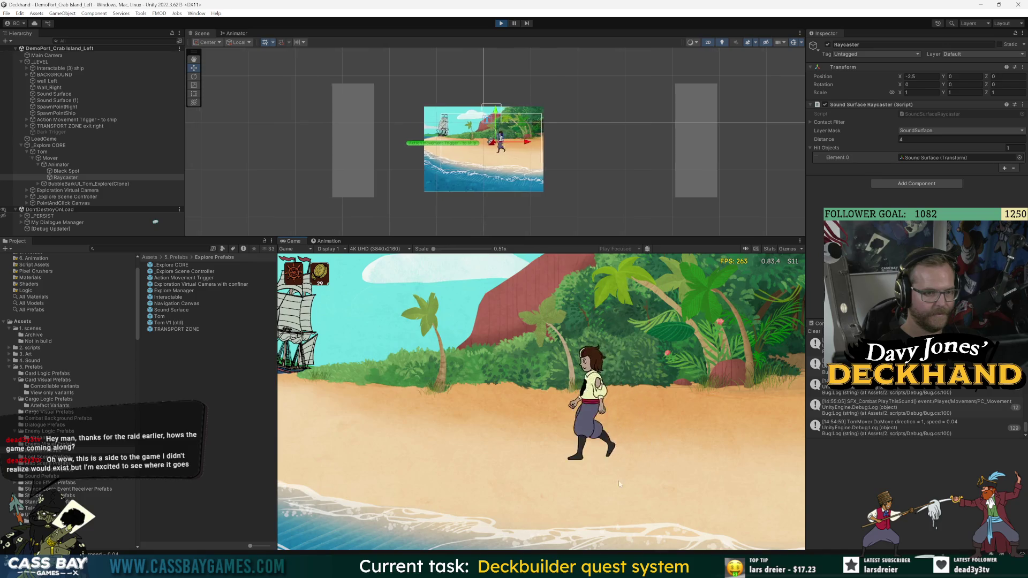
{"action": "left_click", "coordinate": [637, 464]}
{"action": "left_click", "coordinate": [375, 432]}
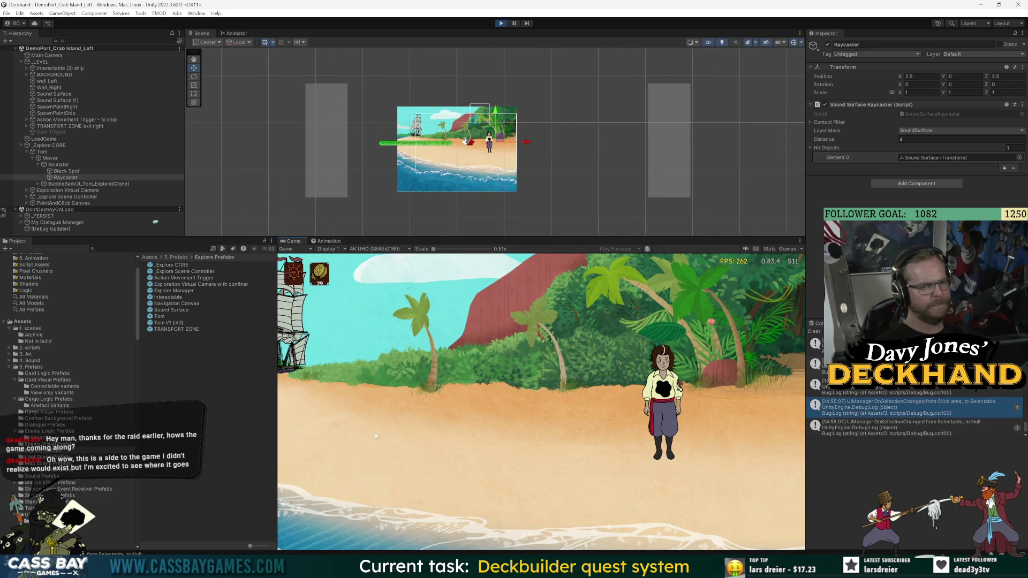
{"action": "left_click", "coordinate": [363, 456]}
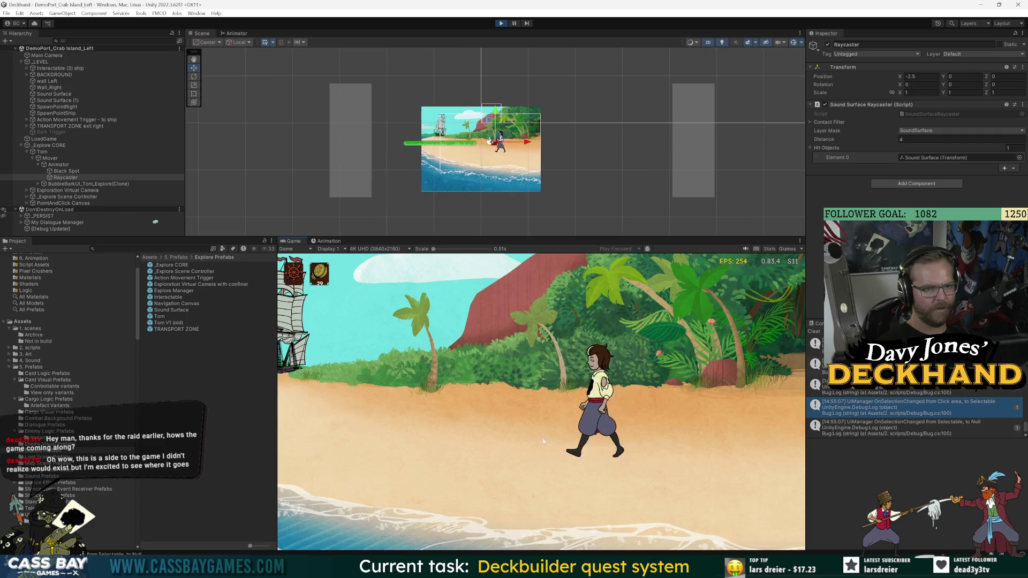
{"action": "left_click", "coordinate": [673, 434]}
{"action": "left_click", "coordinate": [406, 453]}
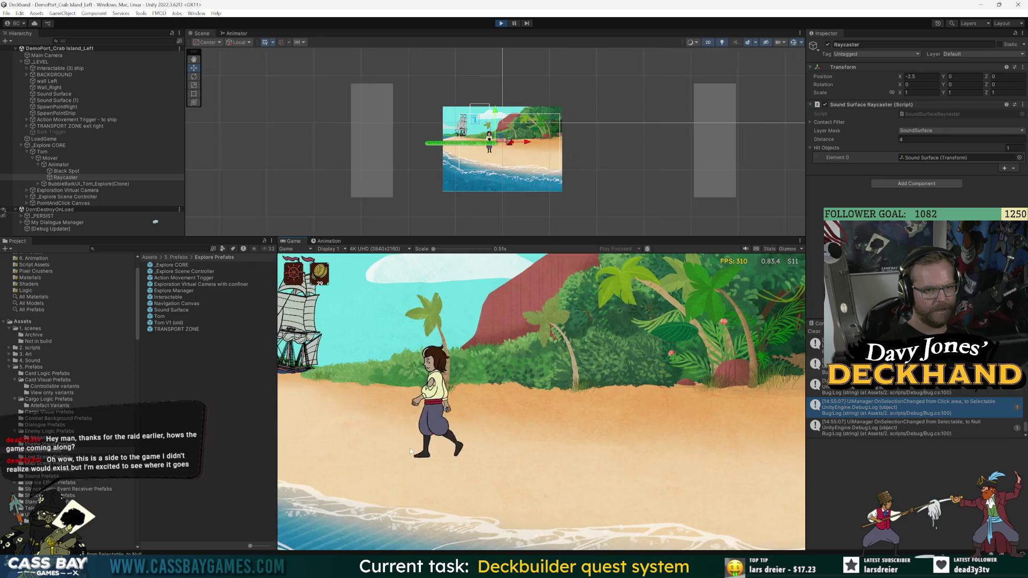
{"action": "left_click", "coordinate": [329, 242]}
{"action": "left_click", "coordinate": [502, 24]}
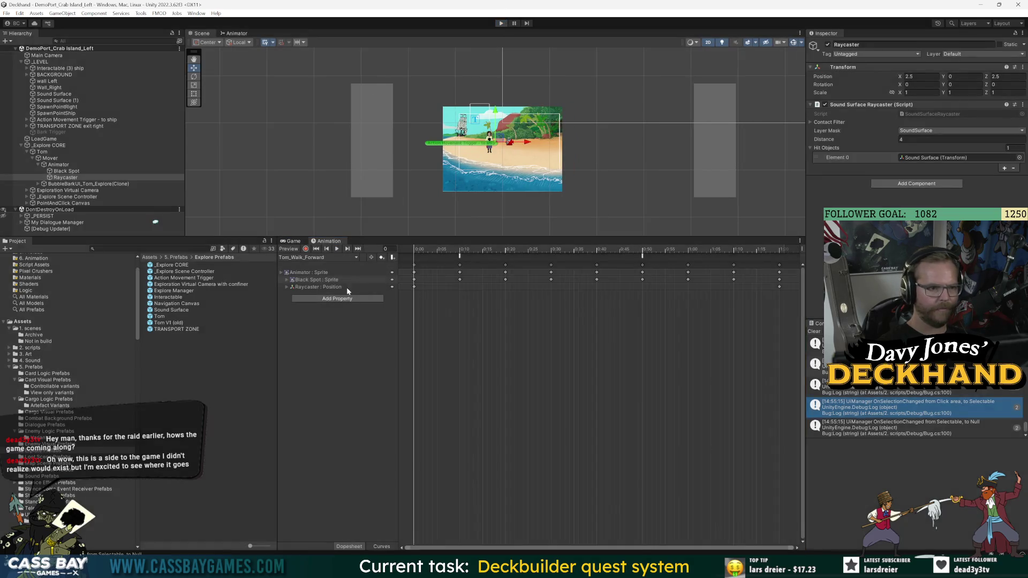
Step: Record Raycaster X and Z positions of 0 on the Tom_Idle_Right clip
{"action": "left_click", "coordinate": [319, 258]}
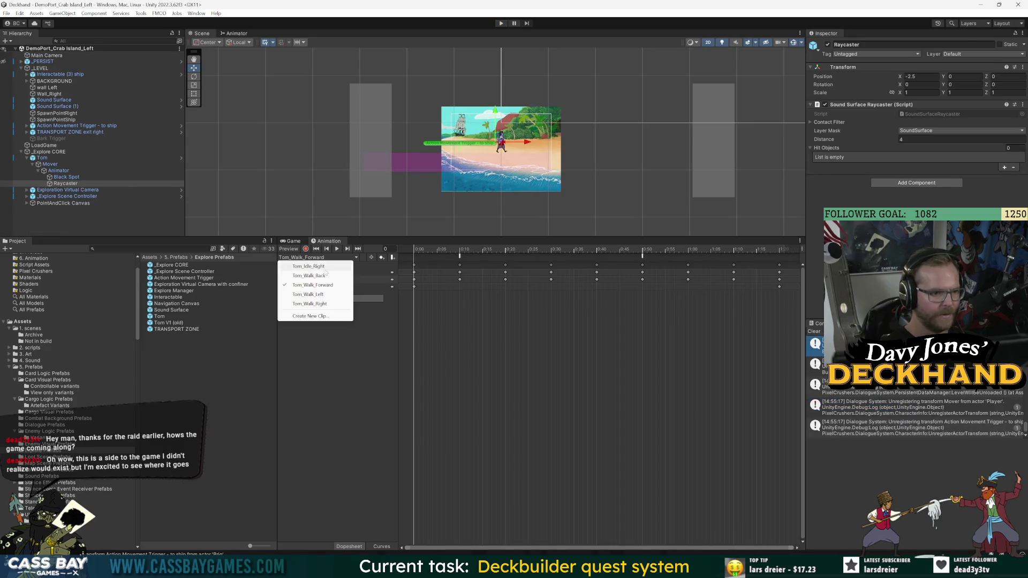
{"action": "left_click", "coordinate": [321, 267]}
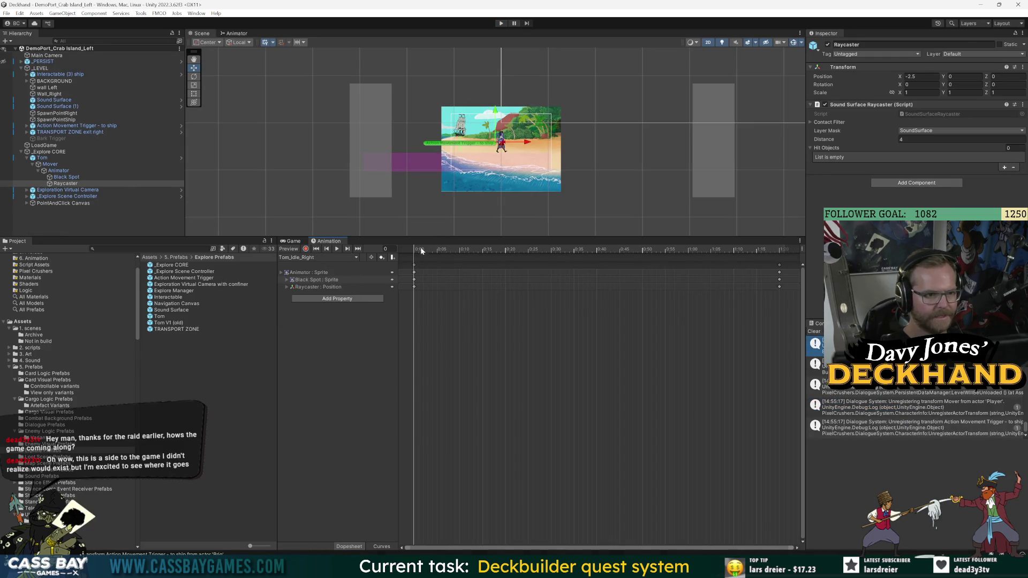
{"action": "left_click_drag", "start_coordinate": [422, 249], "coordinate": [391, 255]}
{"action": "left_click", "coordinate": [306, 248]}
{"action": "left_click", "coordinate": [921, 76]}
{"action": "type", "text": "0"}
{"action": "left_click", "coordinate": [1004, 76]}
{"action": "type", "text": "0"}
Step: On Tom_Walk_Right, key Raycaster X at 2.5 at frames 0 and 80, then start the game
{"action": "left_click", "coordinate": [309, 258]}
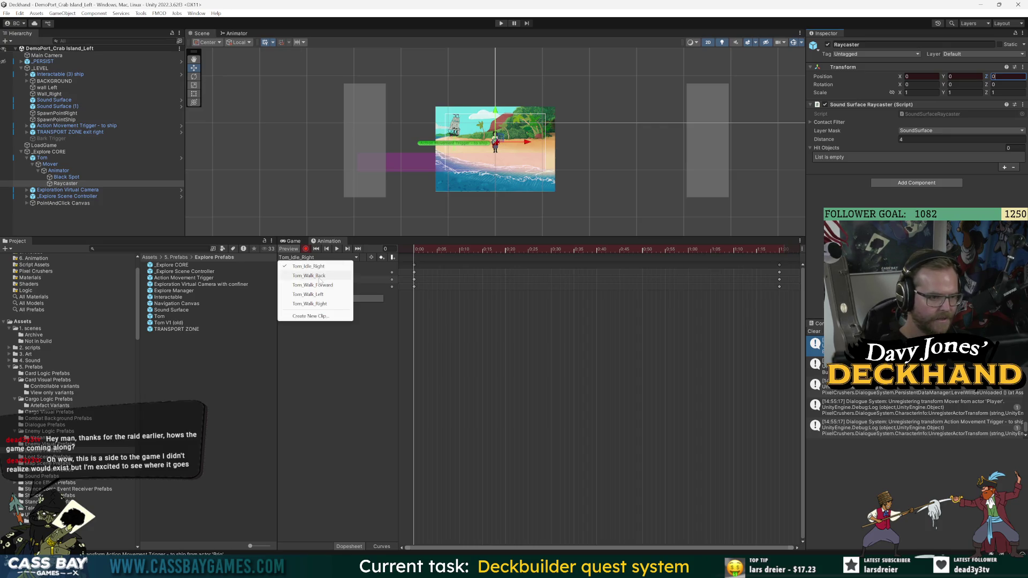
{"action": "left_click", "coordinate": [316, 304]}
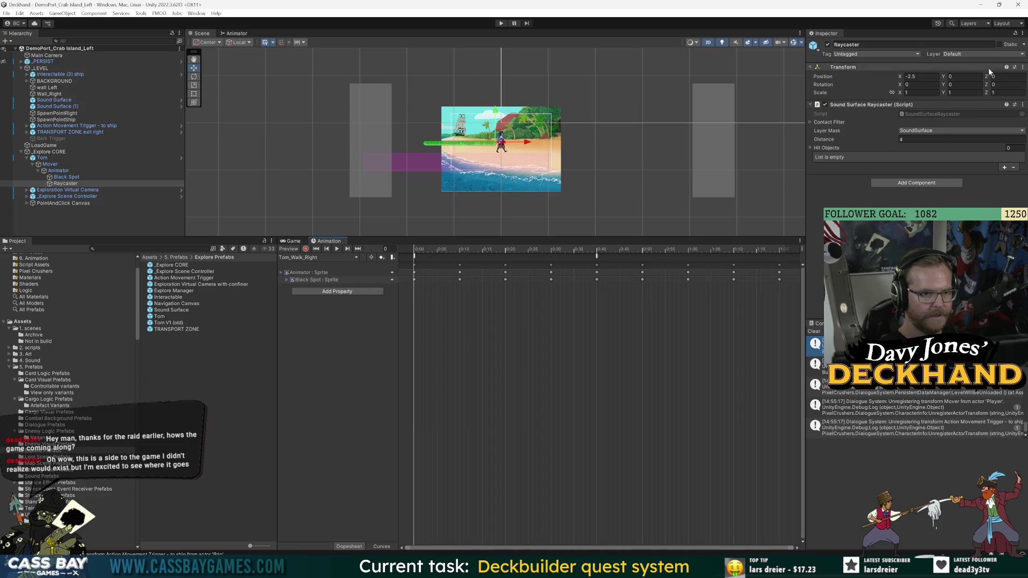
{"action": "left_click", "coordinate": [918, 76]}
{"action": "left_click", "coordinate": [305, 248]}
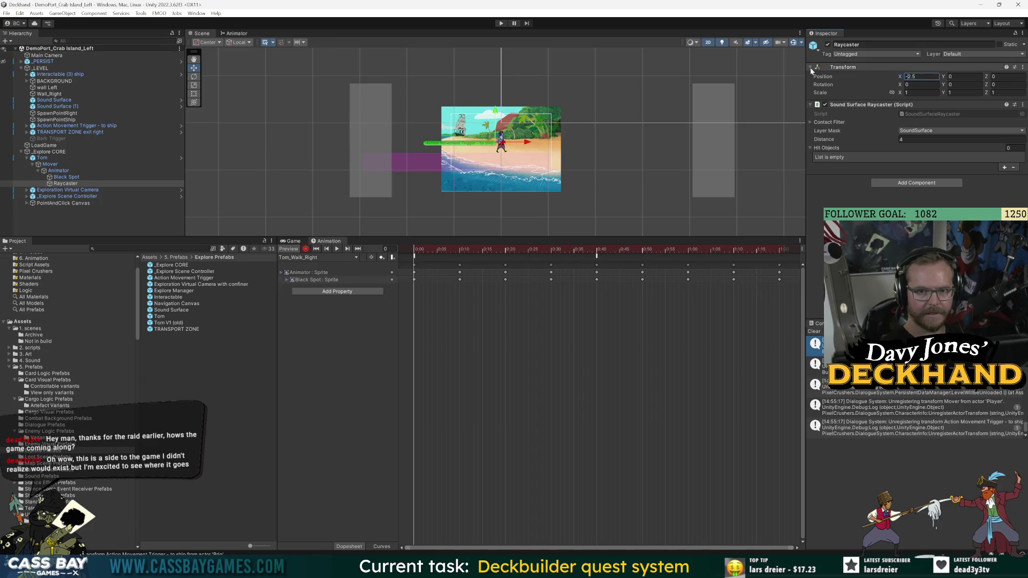
{"action": "type", "text": "2.5"}
{"action": "key", "text": "Return"}
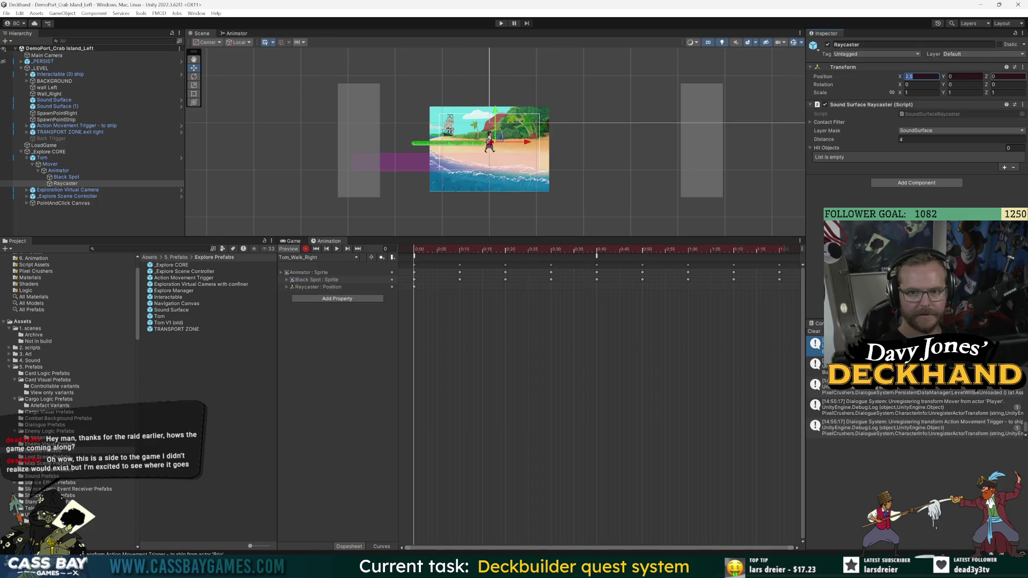
{"action": "left_click_drag", "start_coordinate": [763, 253], "coordinate": [779, 254]}
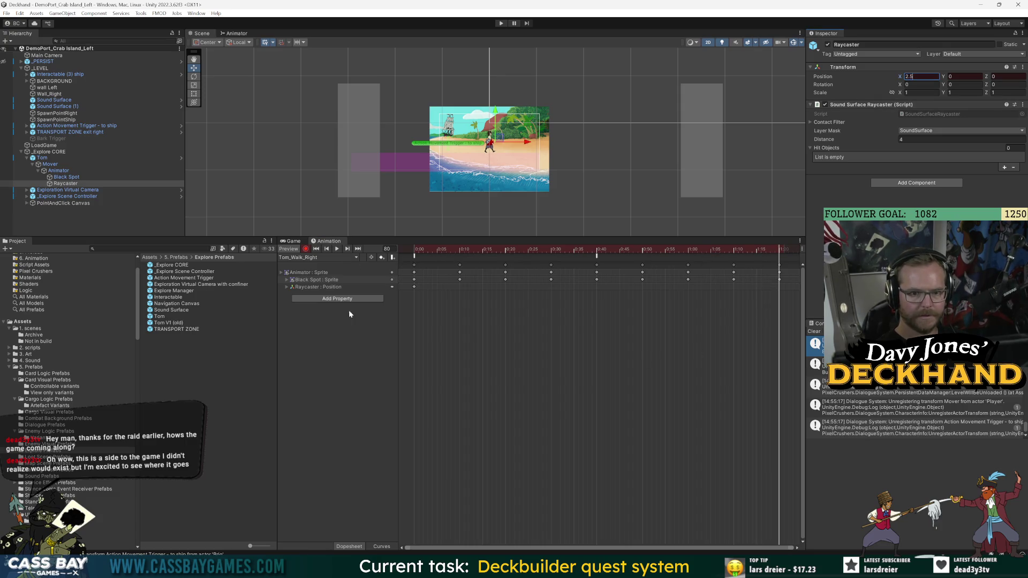
{"action": "left_click", "coordinate": [382, 258]}
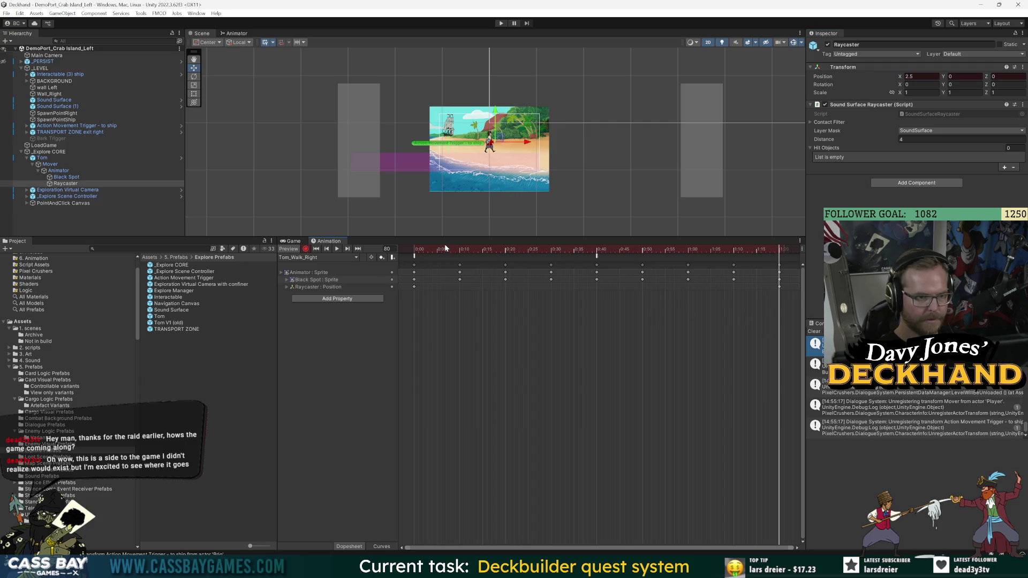
{"action": "left_click", "coordinate": [501, 23]}
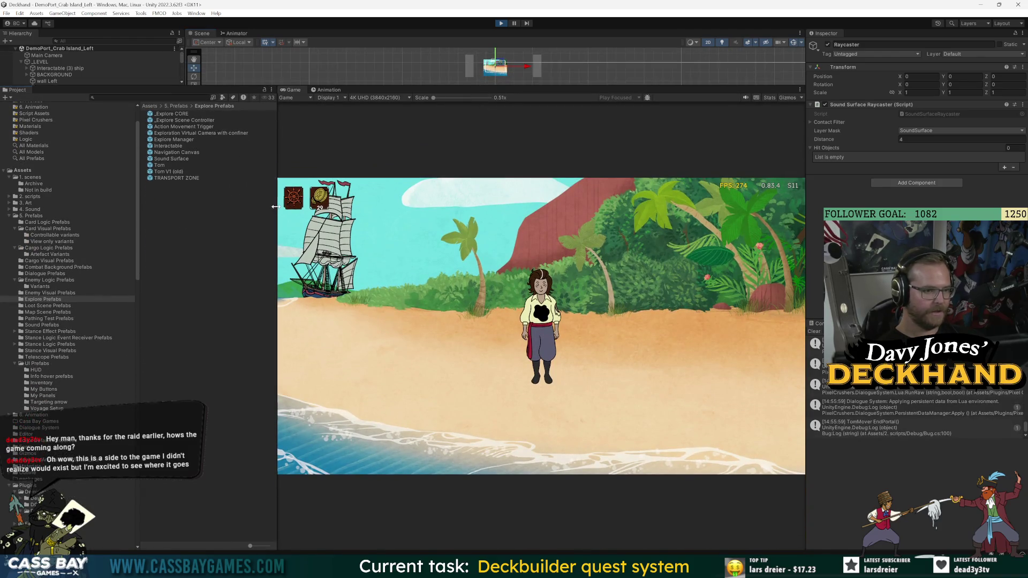
Step: Widen the Game view and walk Tom left toward the ship
{"action": "left_click_drag", "start_coordinate": [276, 207], "coordinate": [179, 207]}
{"action": "left_click_drag", "start_coordinate": [806, 247], "coordinate": [920, 248]}
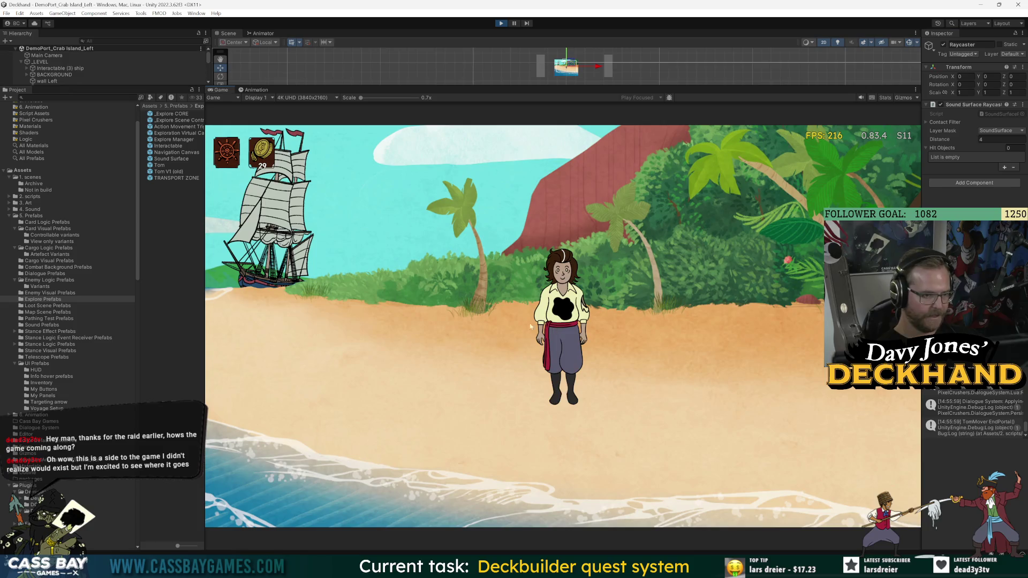
{"action": "left_click", "coordinate": [367, 346]}
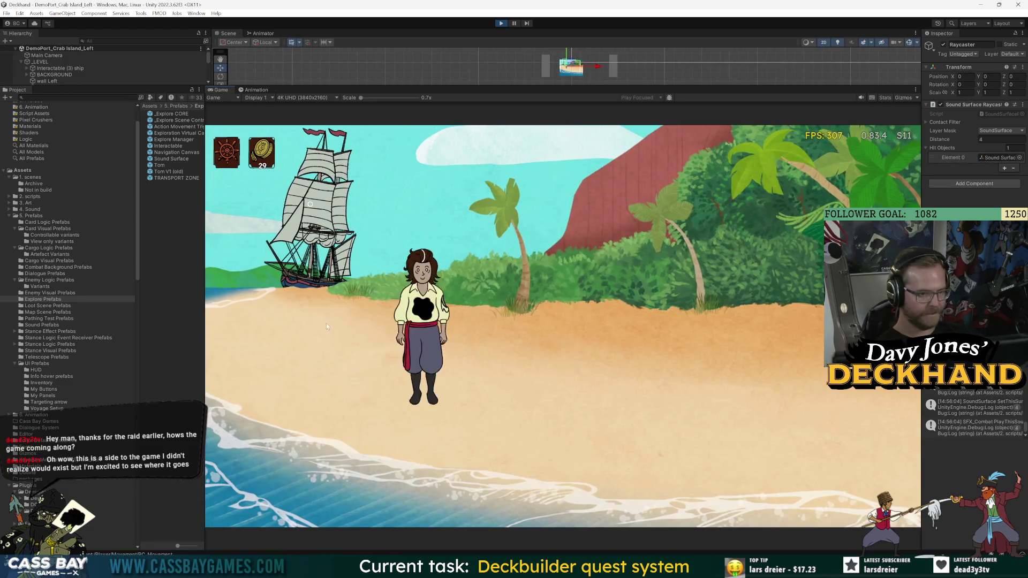
{"action": "left_click", "coordinate": [358, 346]}
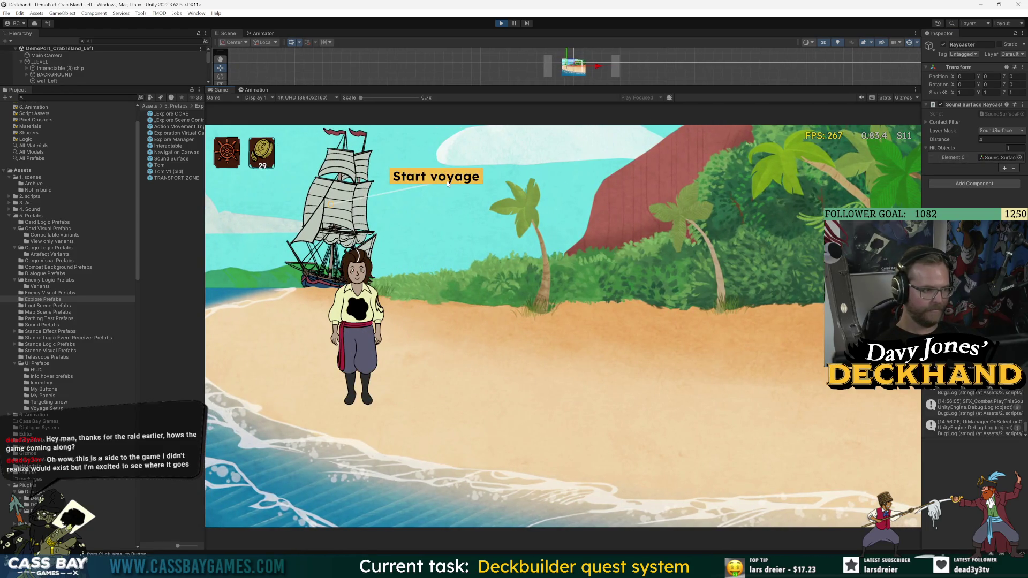
Step: Walk Tom right and left along the beach, then start the voyage from the ship
{"action": "left_click", "coordinate": [530, 413]}
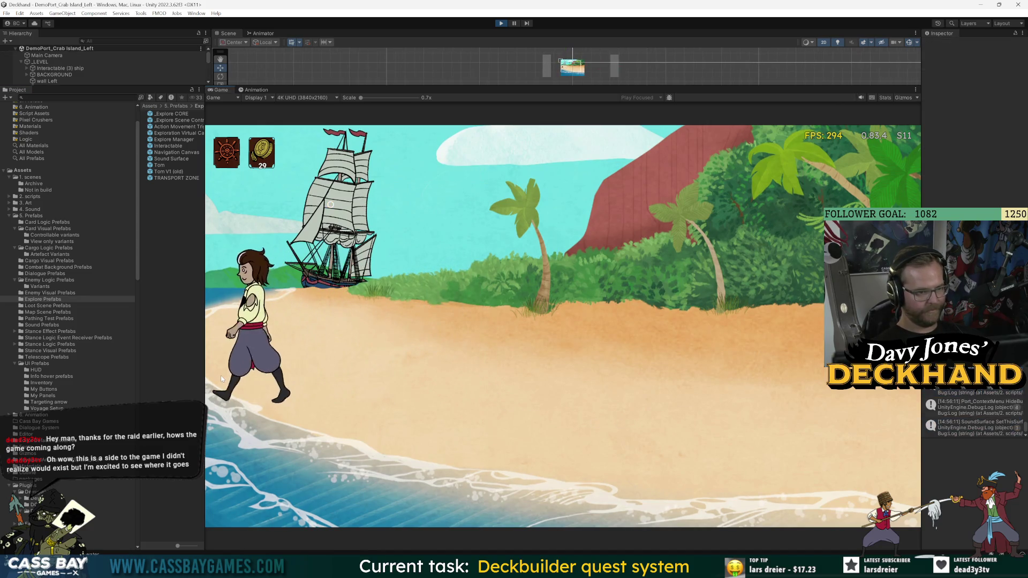
{"action": "left_click", "coordinate": [527, 340]}
{"action": "left_click", "coordinate": [277, 368]}
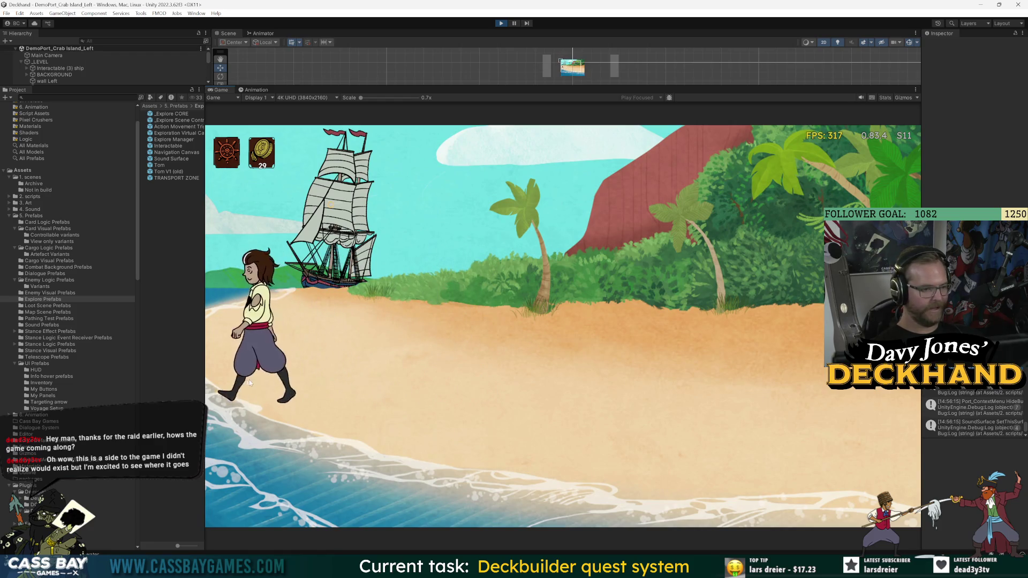
{"action": "left_click", "coordinate": [387, 374]}
{"action": "left_click", "coordinate": [429, 177]}
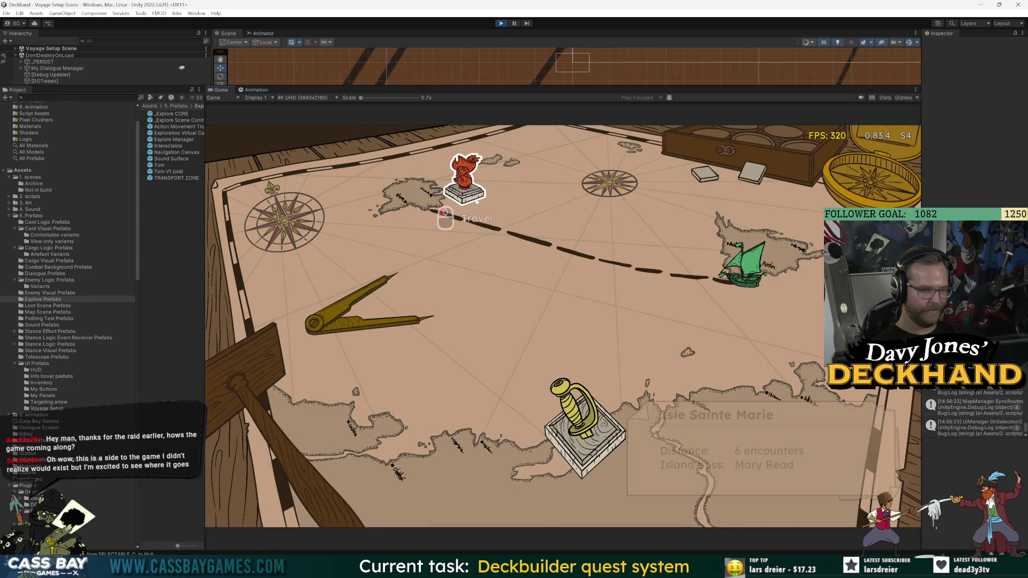
Step: Travel to Isle Sainte Marie with the red candle as cargo and go ashore at its port
{"action": "mouse_move", "coordinate": [594, 447]}
{"action": "mouse_move", "coordinate": [447, 195]}
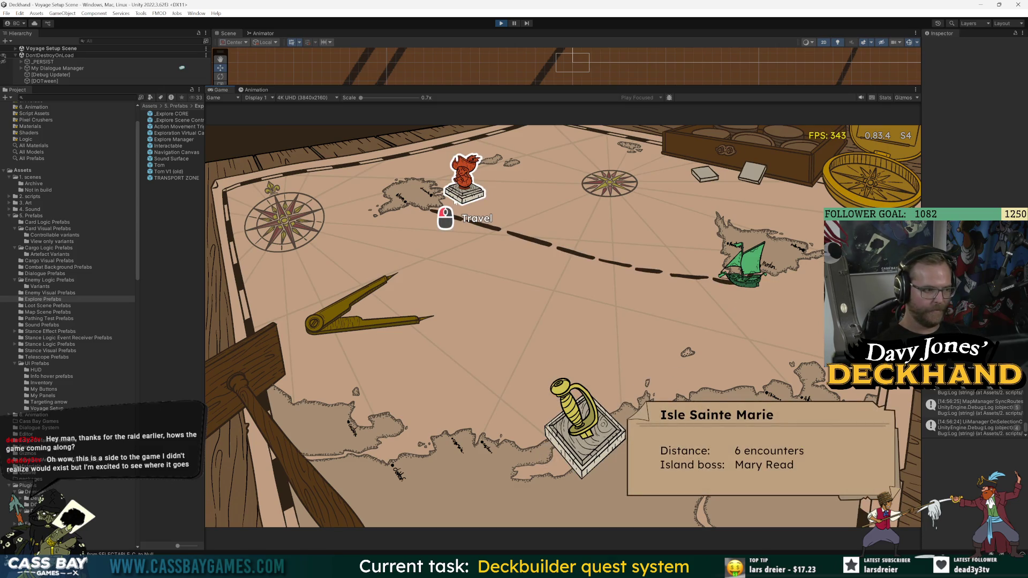
{"action": "left_click", "coordinate": [448, 196]}
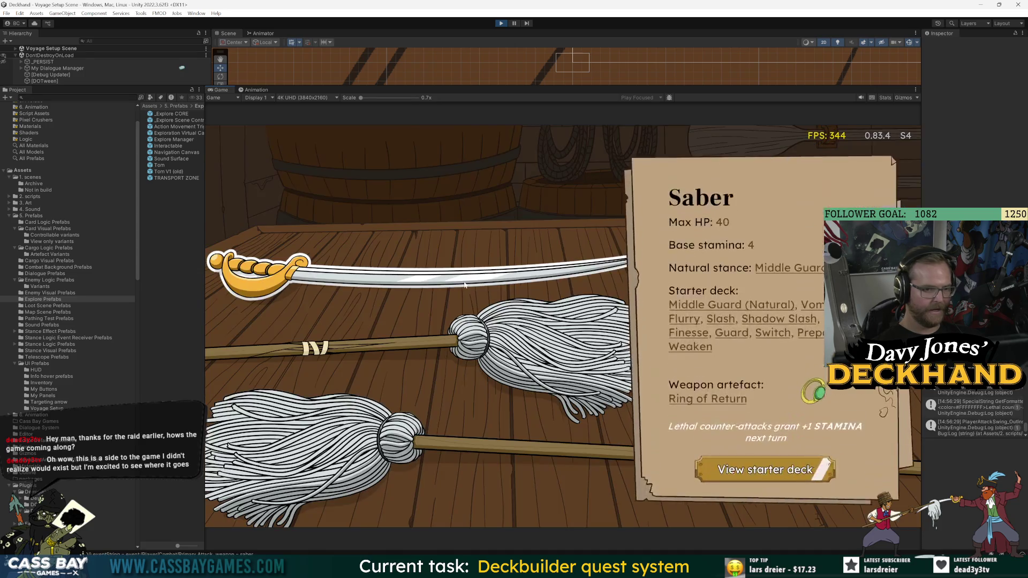
{"action": "left_click", "coordinate": [673, 235]}
{"action": "left_click", "coordinate": [372, 485]}
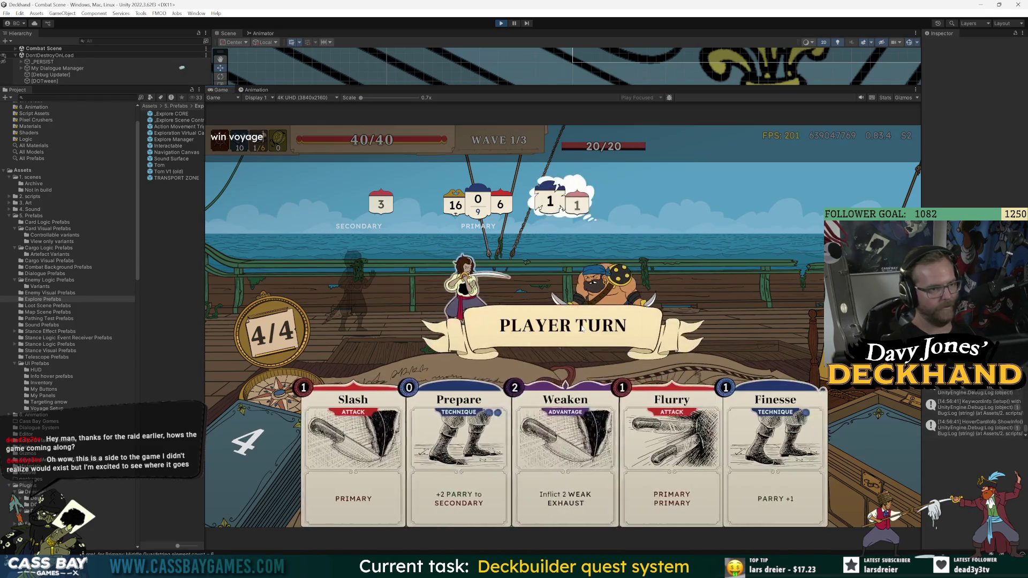
{"action": "key", "text": "space"}
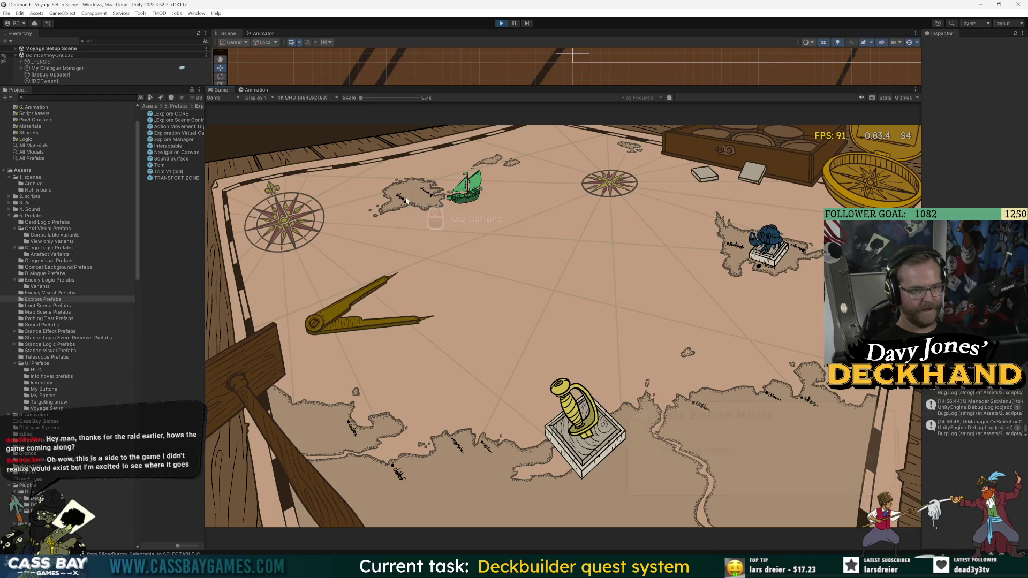
{"action": "left_click", "coordinate": [477, 197]}
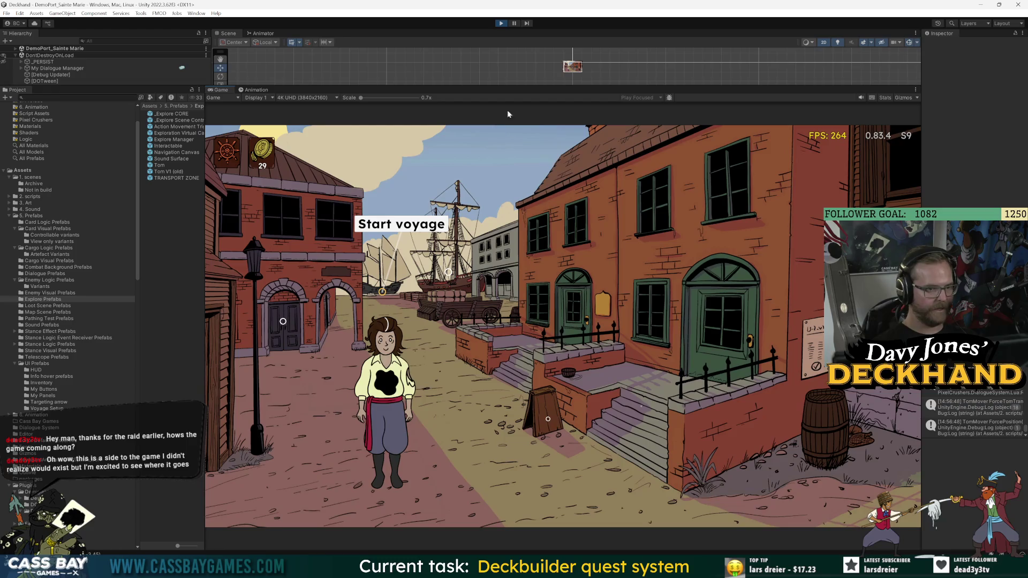
Step: Enlarge the scene view, list the Sainte Marie scene's objects, and stop the play test
{"action": "left_click_drag", "start_coordinate": [502, 86], "coordinate": [502, 200]}
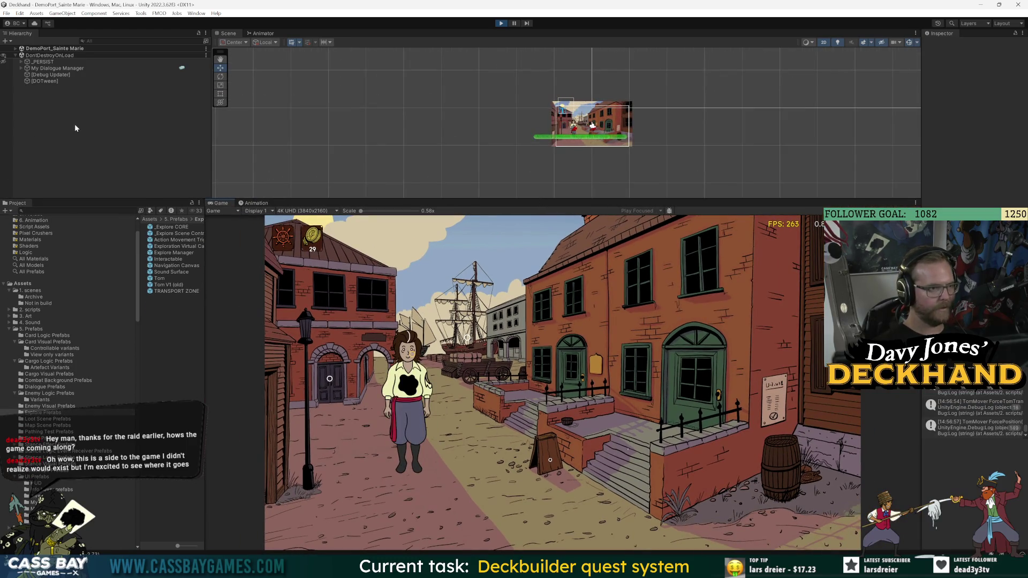
{"action": "left_click", "coordinate": [16, 49]}
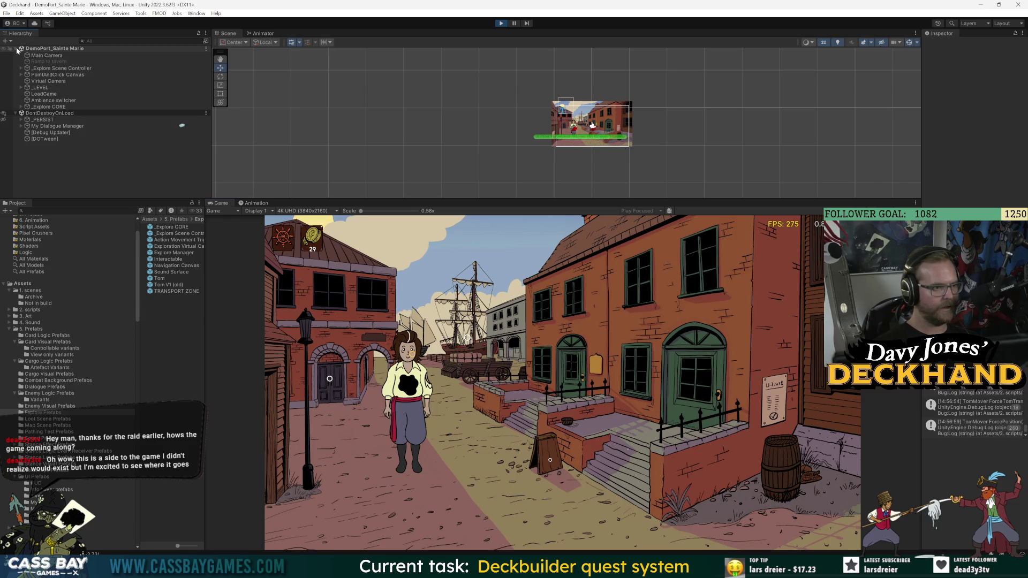
{"action": "left_click", "coordinate": [500, 23]}
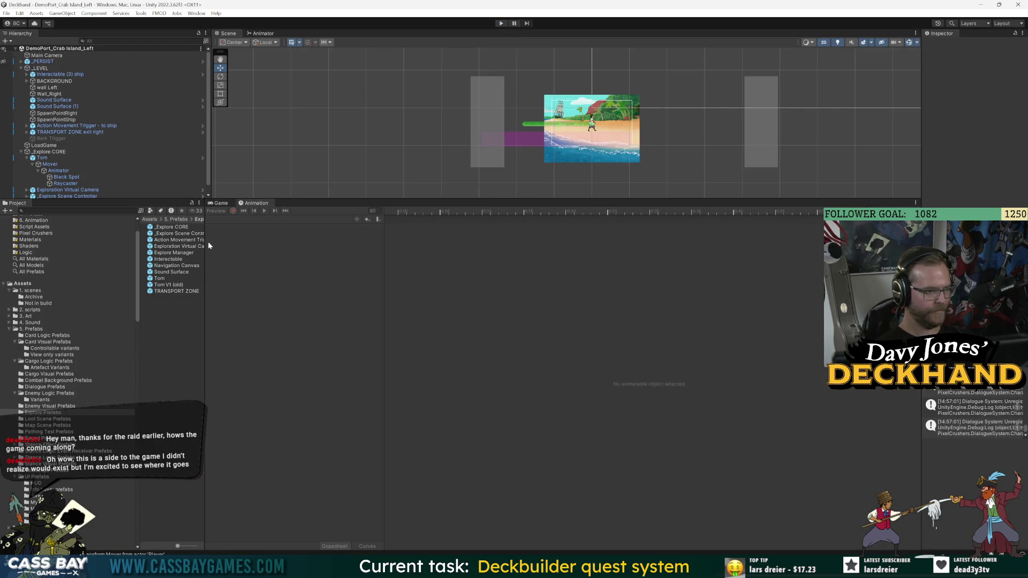
Step: Widen the Project list and collapse _Explore CORE in the Hierarchy
{"action": "left_click_drag", "start_coordinate": [206, 243], "coordinate": [330, 247]}
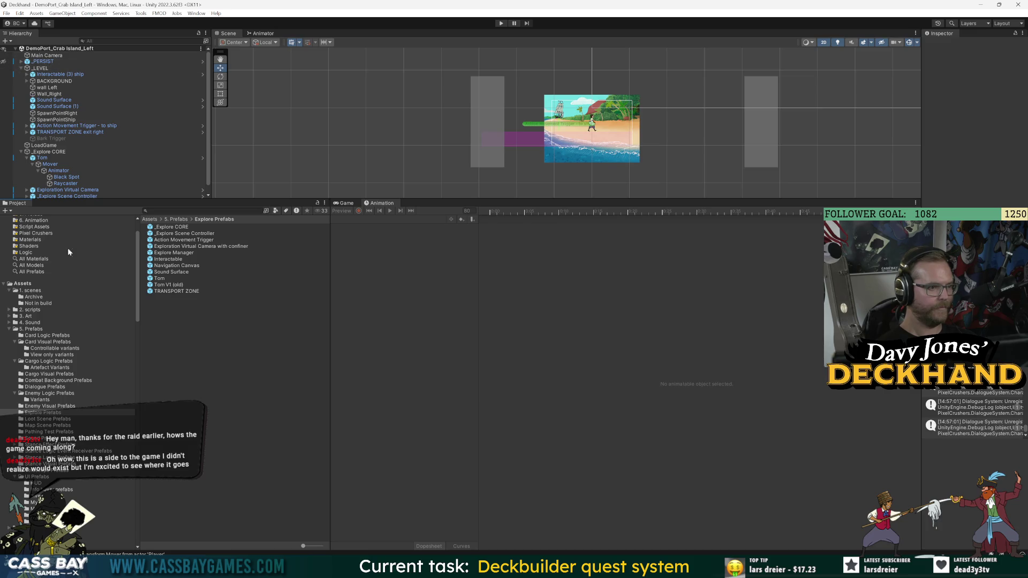
{"action": "scroll", "coordinate": [69, 170], "scroll_direction": "down", "scroll_amount": 1}
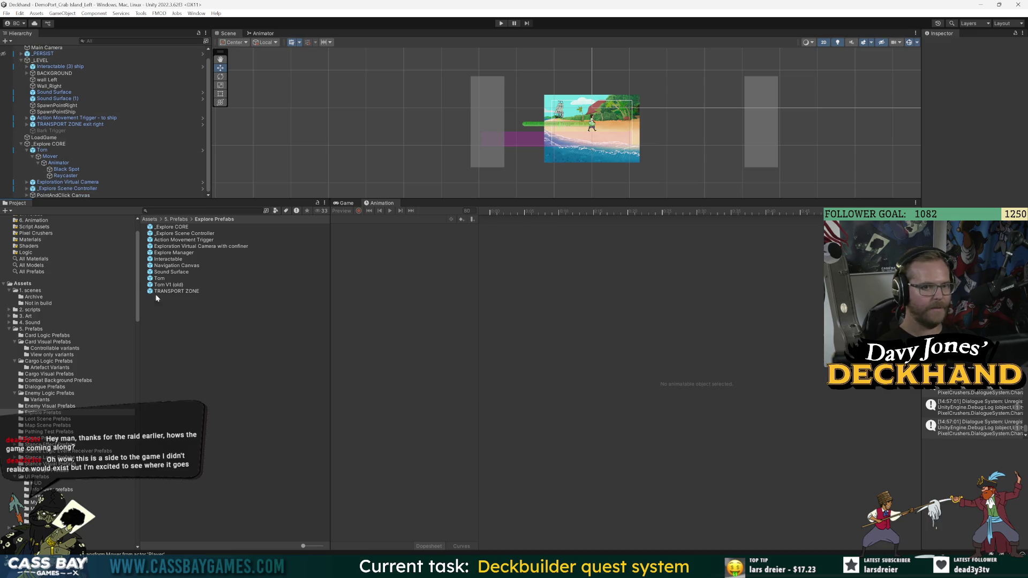
{"action": "left_click", "coordinate": [75, 195]}
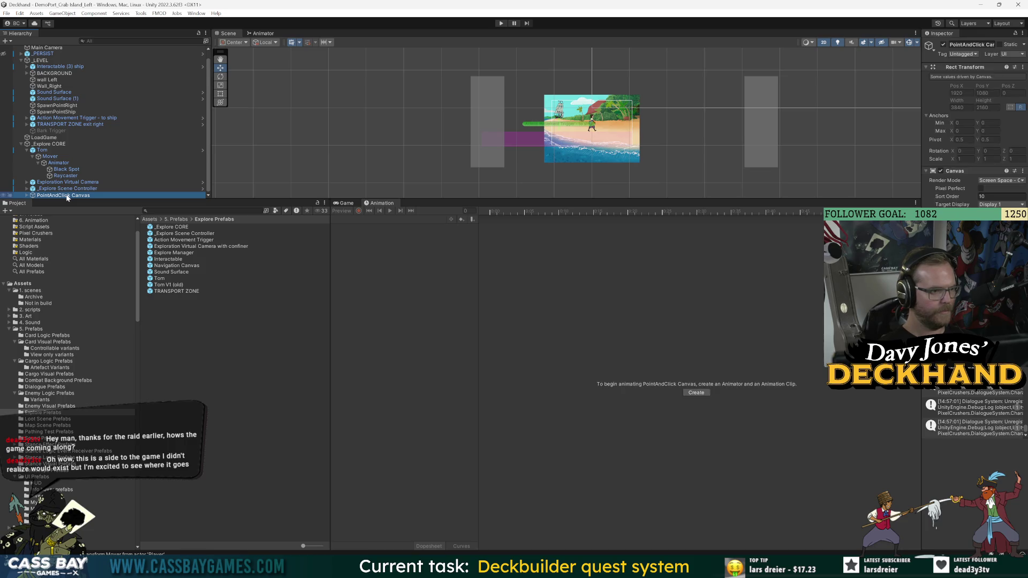
{"action": "left_click", "coordinate": [21, 144]}
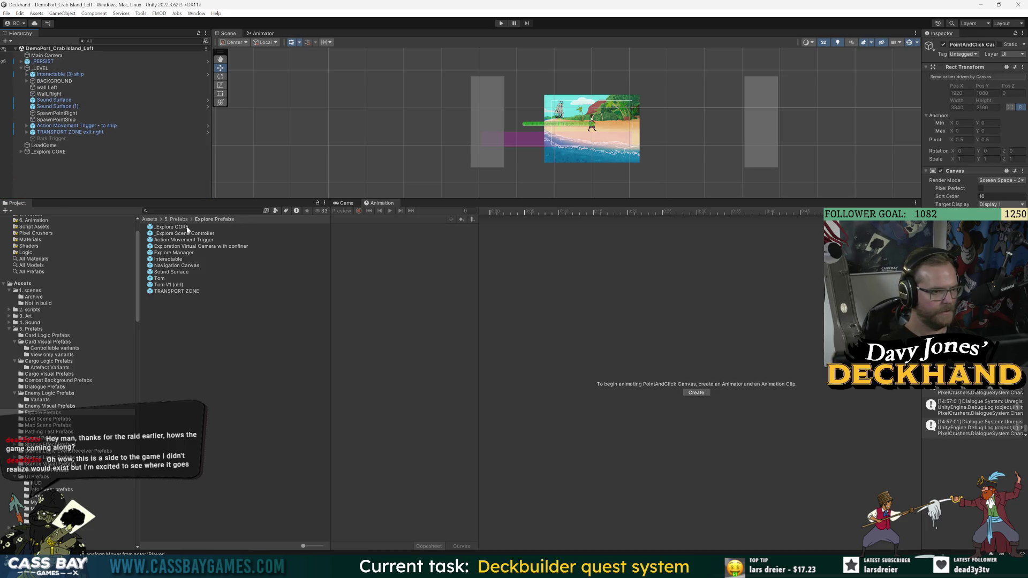
{"action": "scroll", "coordinate": [43, 233], "scroll_direction": "up", "scroll_amount": 3}
Step: Open the 1. Scenes folder, widen the Inspector, and open the DemoPort_Sainte Marie scene
{"action": "left_click", "coordinate": [33, 225]}
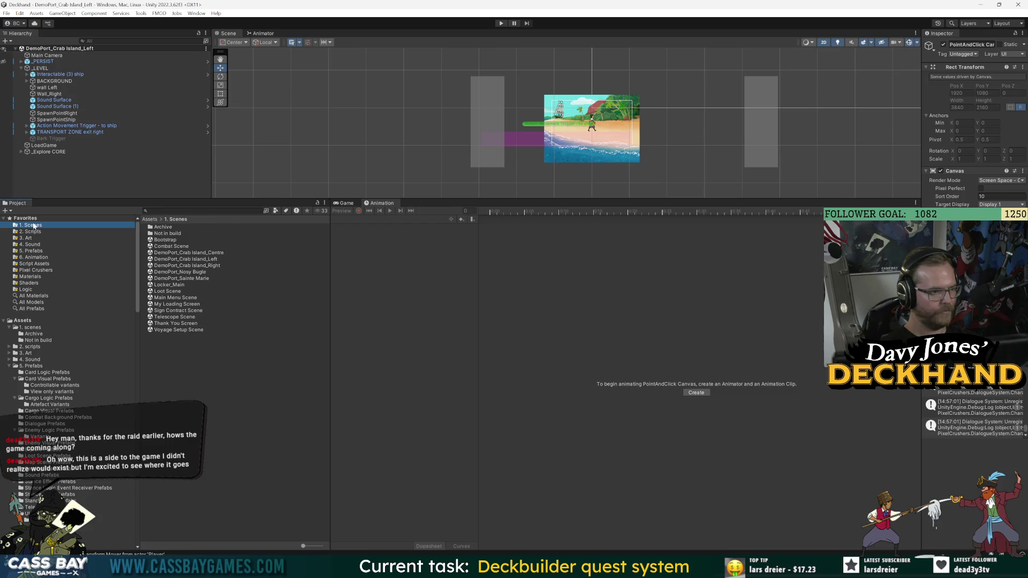
{"action": "left_click_drag", "start_coordinate": [920, 187], "coordinate": [844, 187]}
{"action": "left_click", "coordinate": [171, 375]}
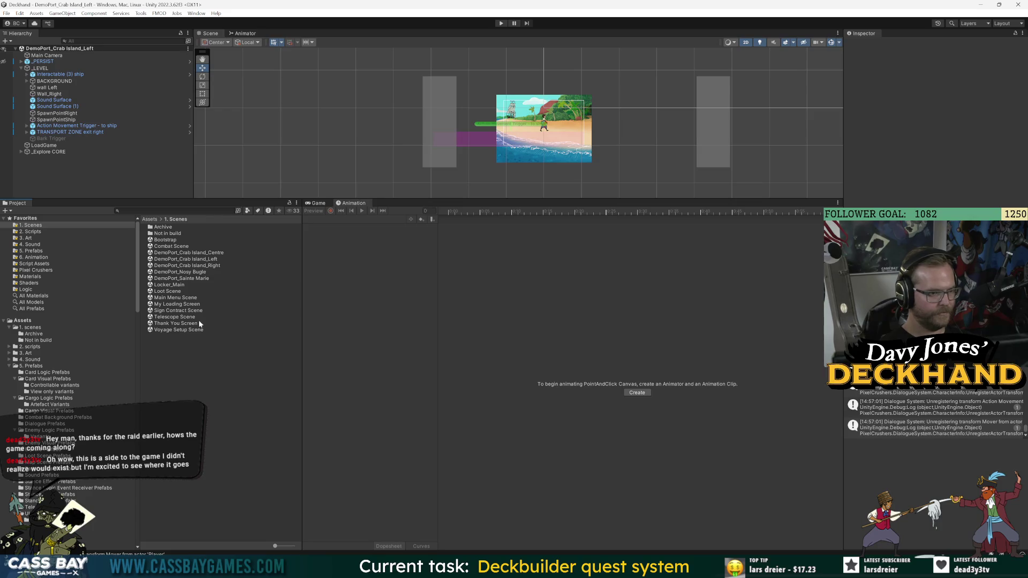
{"action": "double_click", "coordinate": [203, 279]}
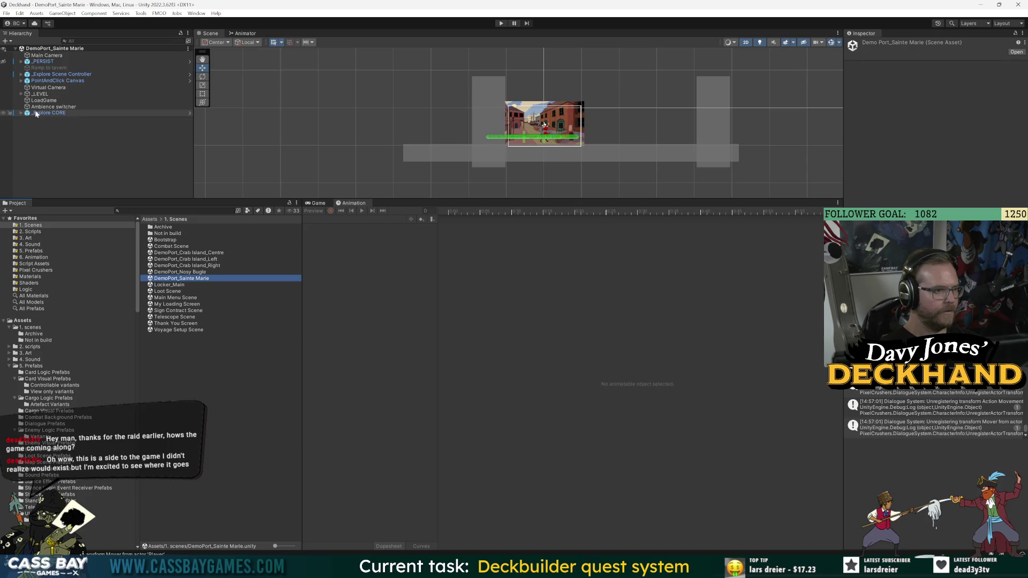
Step: Delete the CAM_Confiner object from the _LEVEL group
{"action": "left_click", "coordinate": [21, 94]}
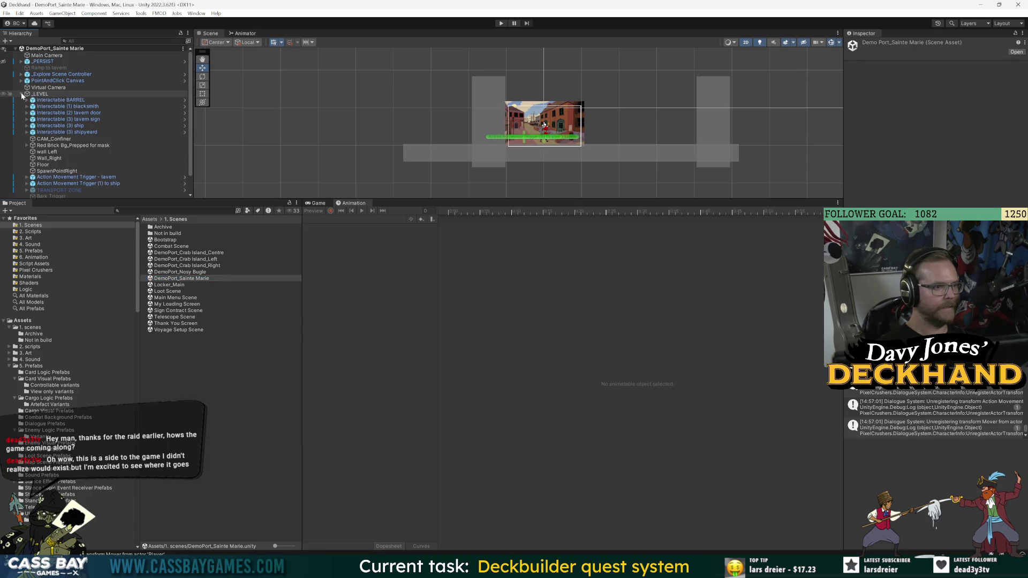
{"action": "left_click", "coordinate": [61, 139]}
{"action": "key", "text": "Delete"}
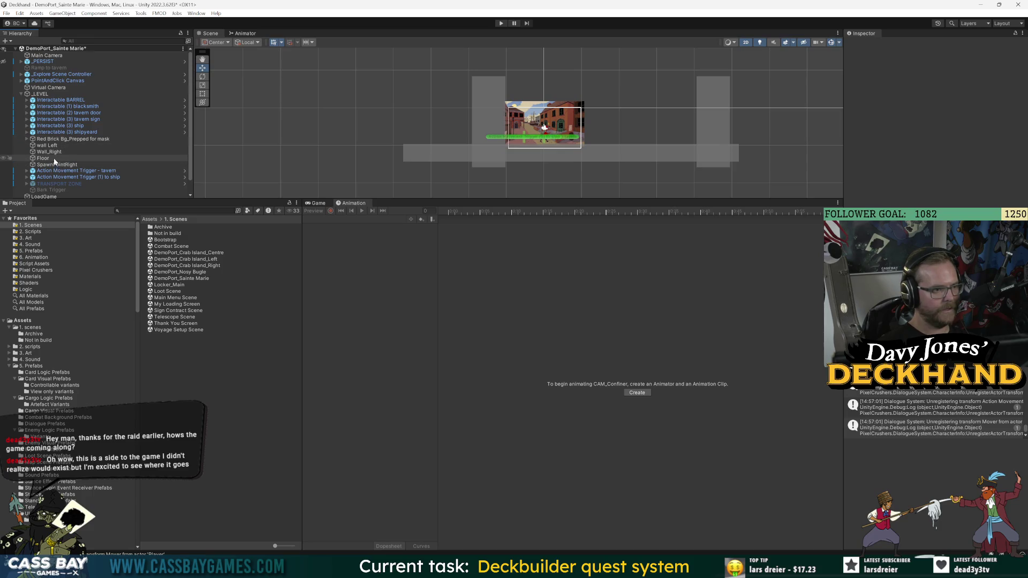
Step: Move the root Virtual Camera under _LEVEL and switch to the Game view
{"action": "scroll", "coordinate": [79, 182], "scroll_direction": "down", "scroll_amount": 1}
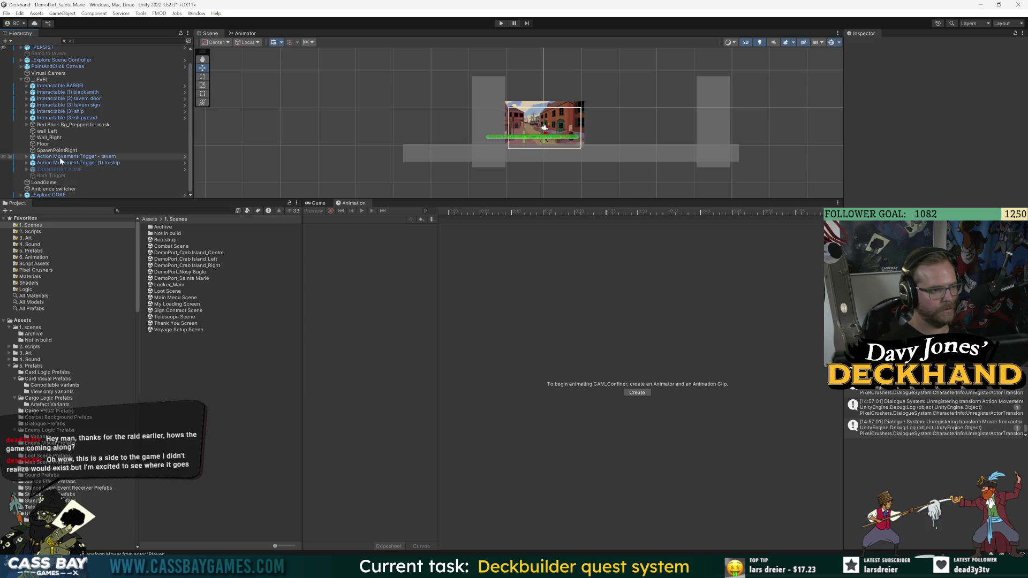
{"action": "scroll", "coordinate": [55, 85], "scroll_direction": "up", "scroll_amount": 1}
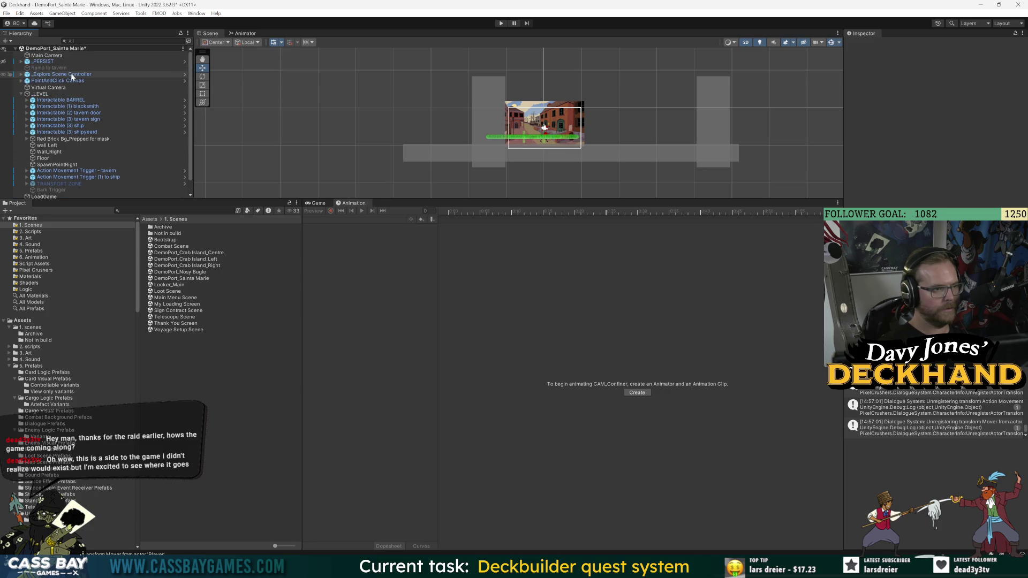
{"action": "left_click", "coordinate": [71, 81]}
{"action": "scroll", "coordinate": [98, 143], "scroll_direction": "down", "scroll_amount": 1}
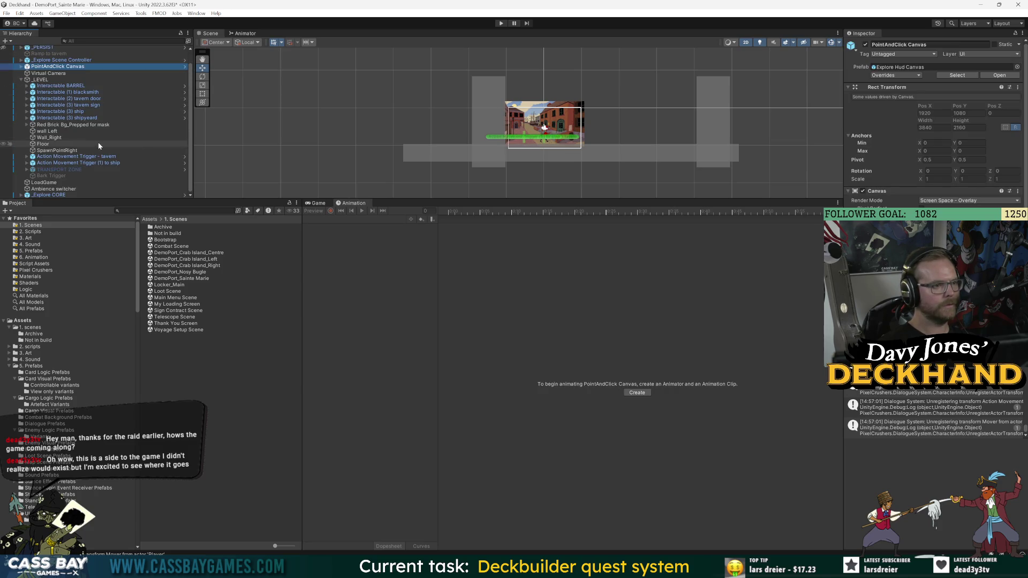
{"action": "left_click", "coordinate": [27, 195]}
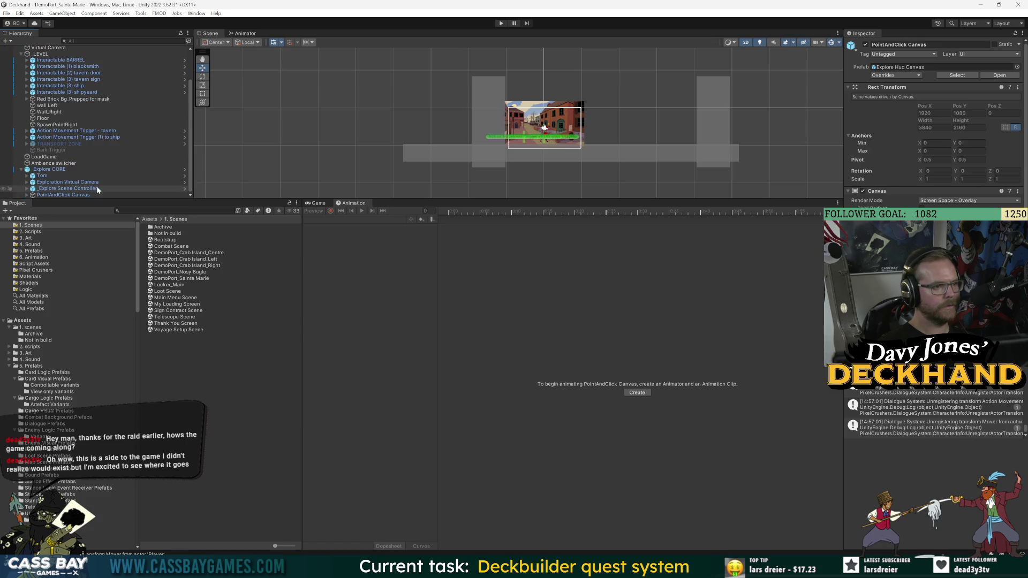
{"action": "scroll", "coordinate": [83, 191], "scroll_direction": "up", "scroll_amount": 2}
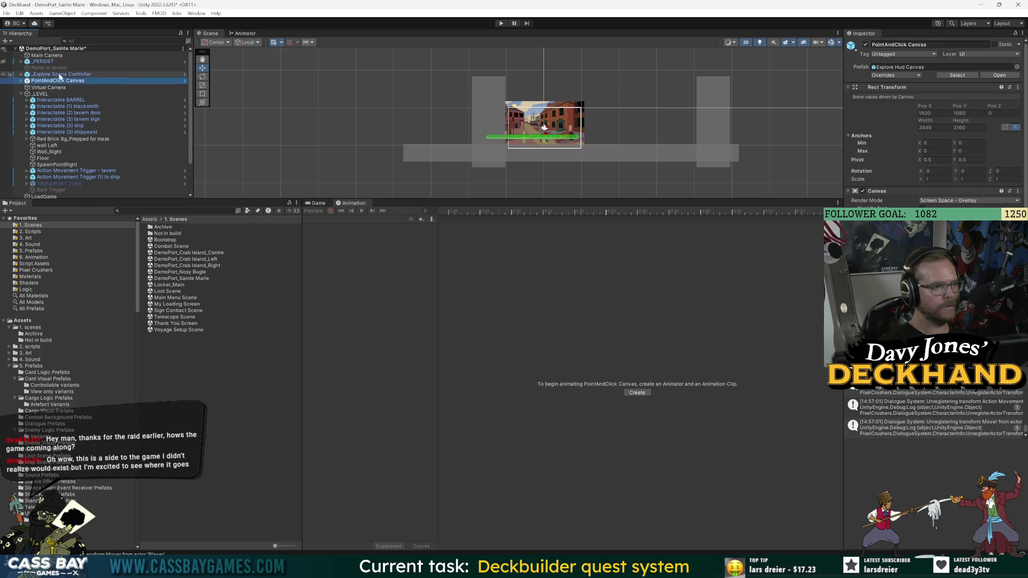
{"action": "left_click", "coordinate": [56, 75]}
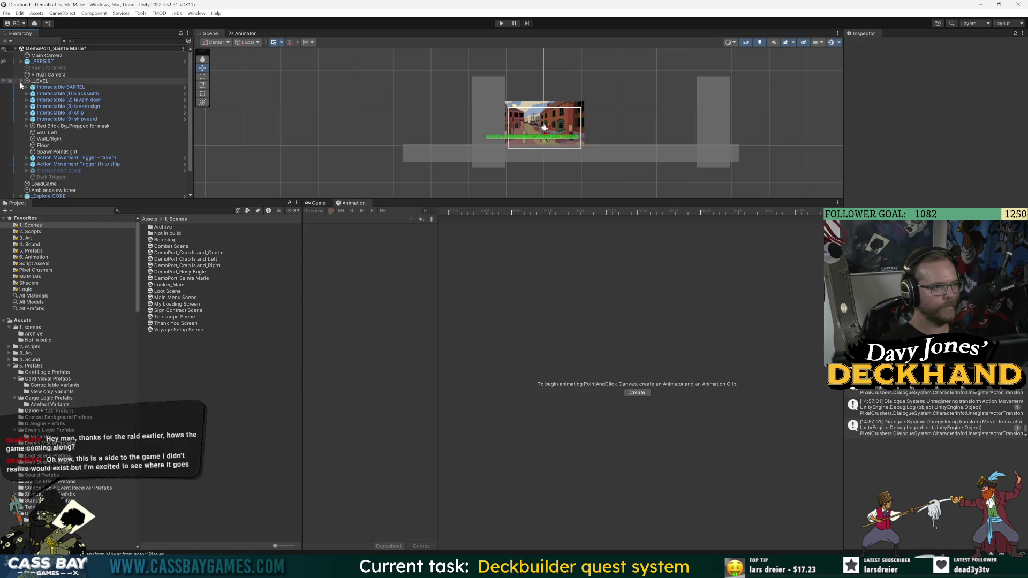
{"action": "left_click_drag", "start_coordinate": [53, 75], "coordinate": [48, 81]}
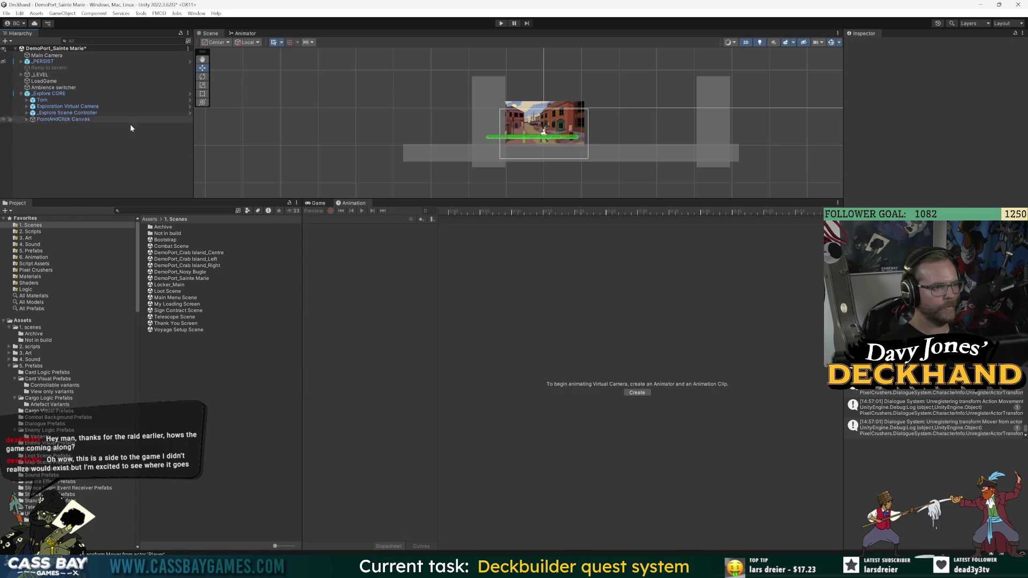
{"action": "left_click", "coordinate": [316, 203]}
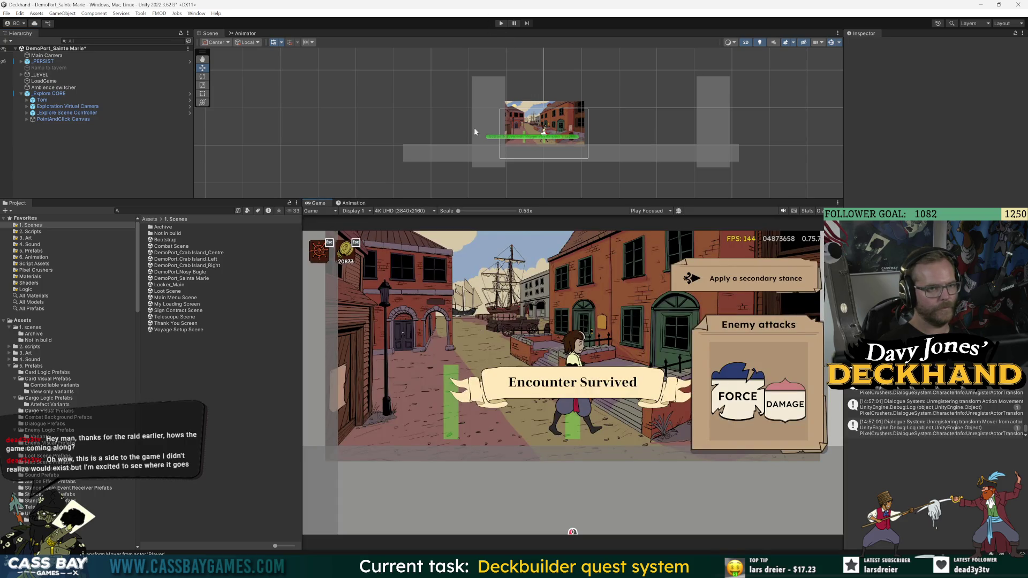
Step: Frame Tom in the scene view, check Wall_Left and Wall_Right, and save the scene
{"action": "left_click", "coordinate": [544, 131]}
{"action": "key", "text": "f"}
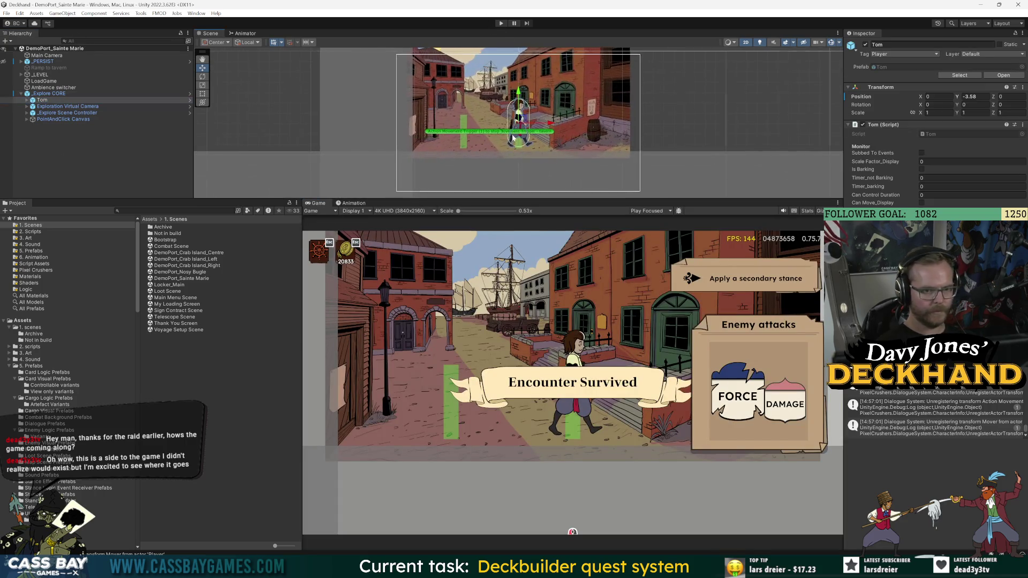
{"action": "left_click", "coordinate": [21, 74]}
{"action": "left_click", "coordinate": [54, 132]}
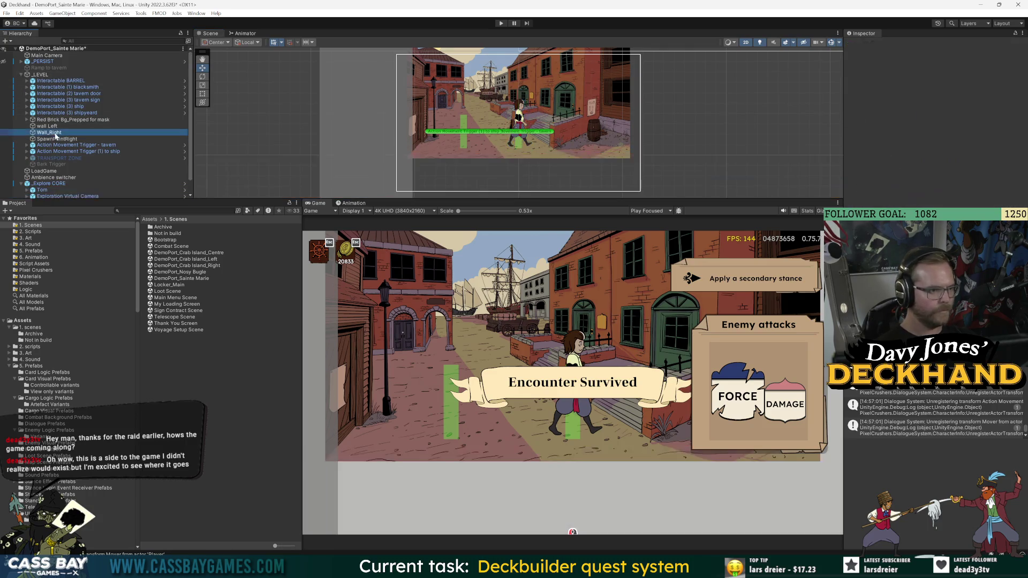
{"action": "left_click", "coordinate": [53, 127]}
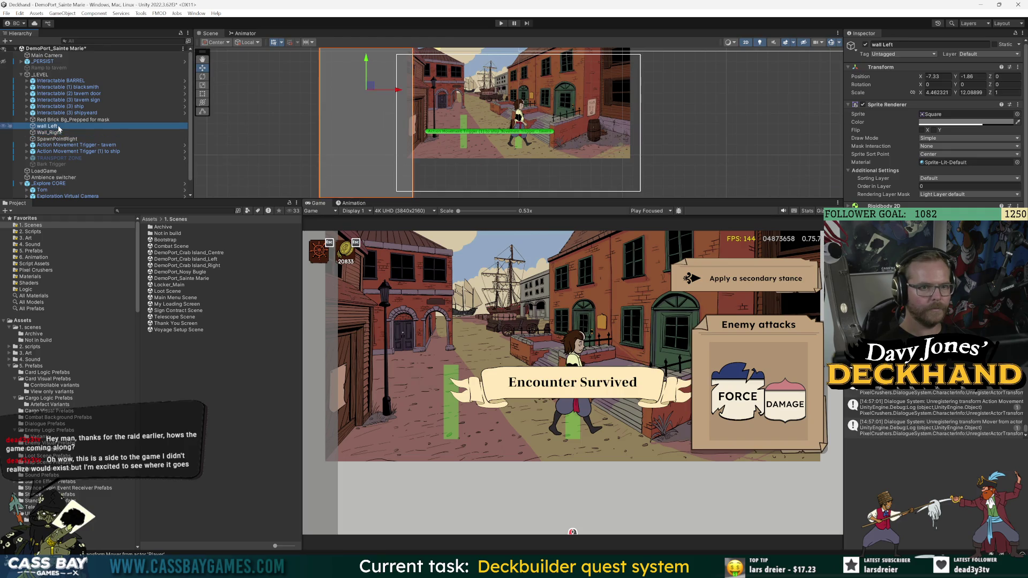
{"action": "left_click", "coordinate": [55, 132]}
{"action": "scroll", "coordinate": [676, 138], "scroll_direction": "down", "scroll_amount": 3}
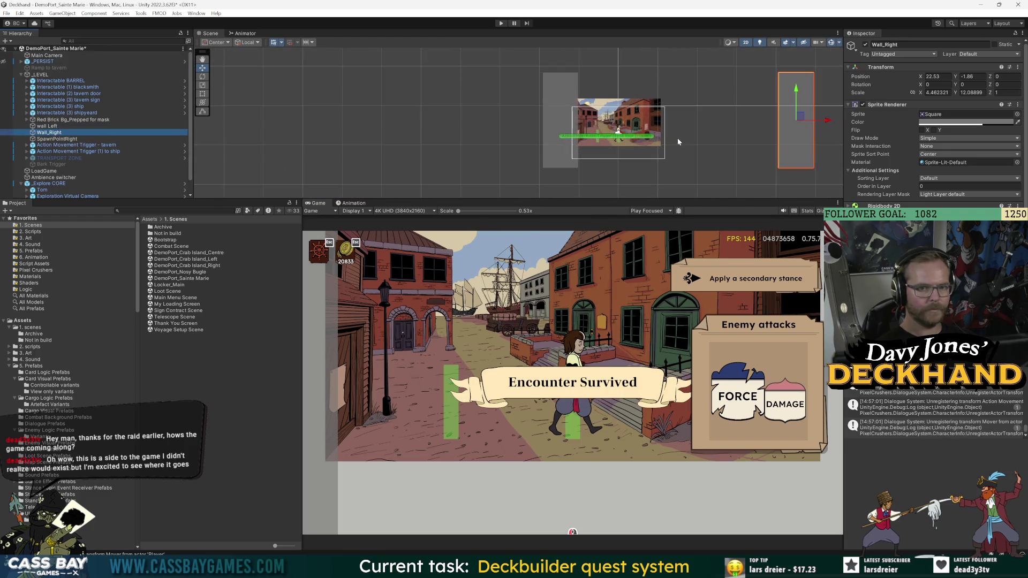
{"action": "key", "text": "ctrl+s"}
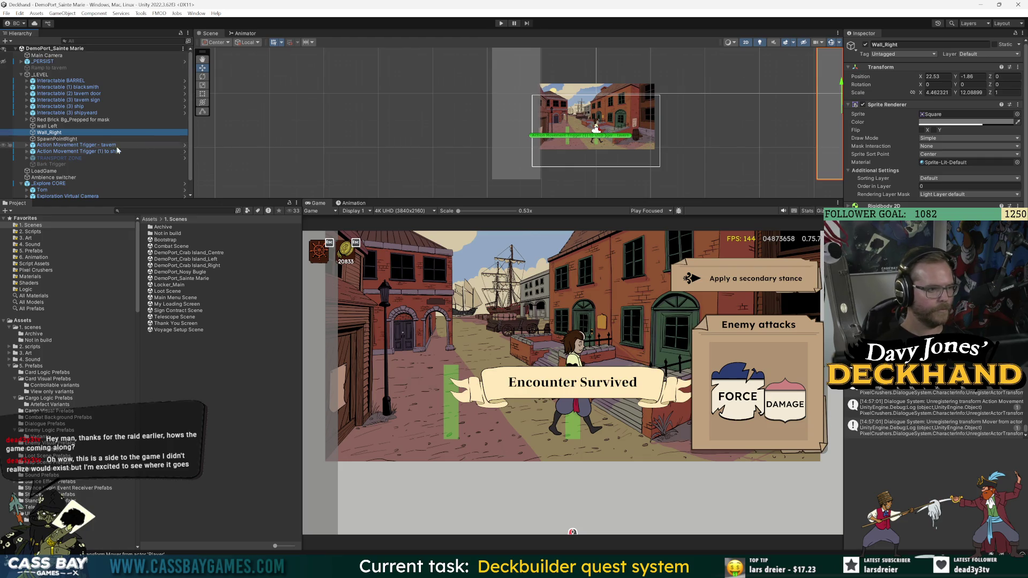
Step: Check SpawnPointRight and Tom, then select the Virtual Camera under Exploration Virtual Camera
{"action": "left_click", "coordinate": [56, 139]}
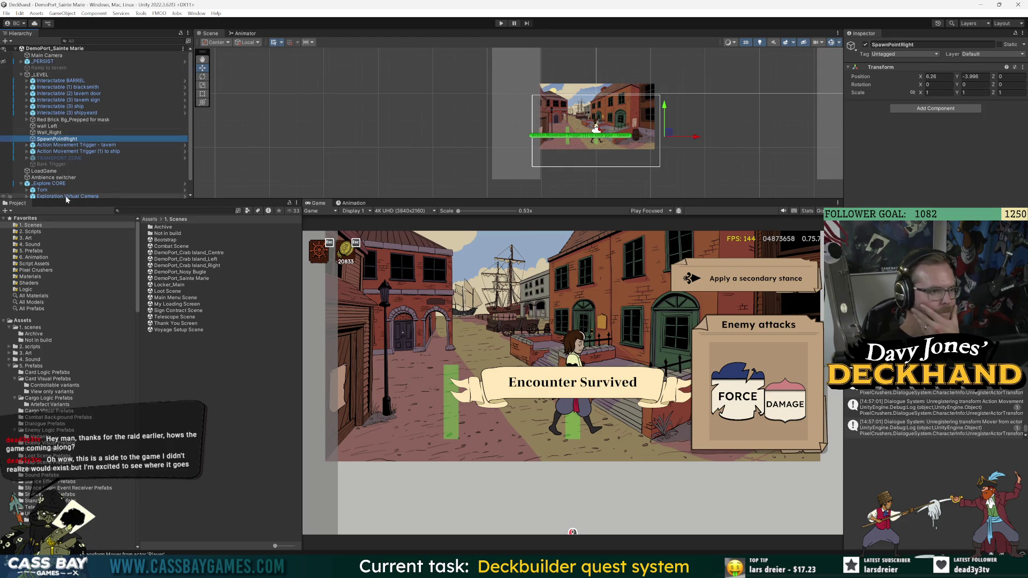
{"action": "scroll", "coordinate": [71, 179], "scroll_direction": "down", "scroll_amount": 1}
{"action": "scroll", "coordinate": [66, 178], "scroll_direction": "up", "scroll_amount": 1}
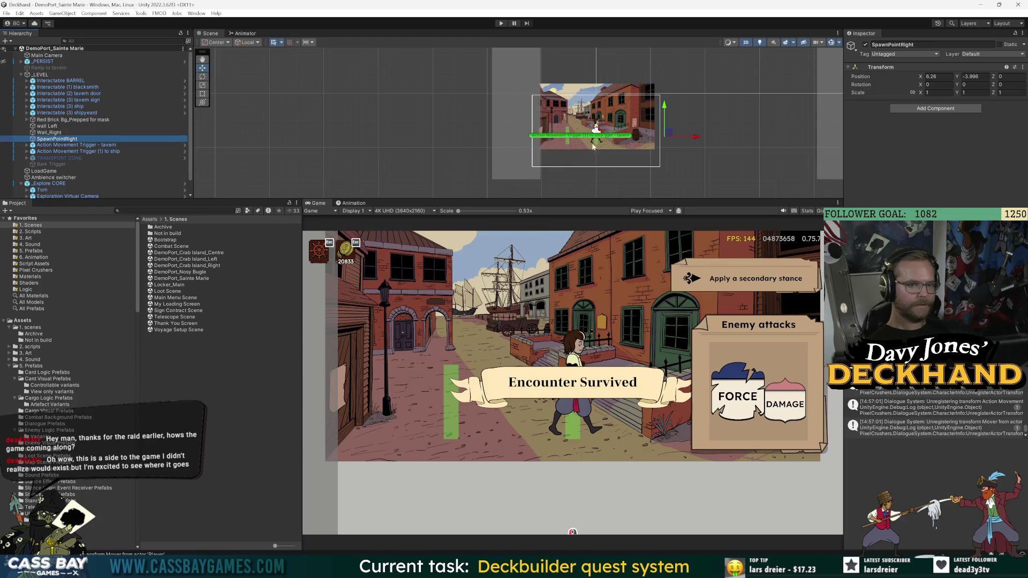
{"action": "scroll", "coordinate": [86, 175], "scroll_direction": "down", "scroll_amount": 1}
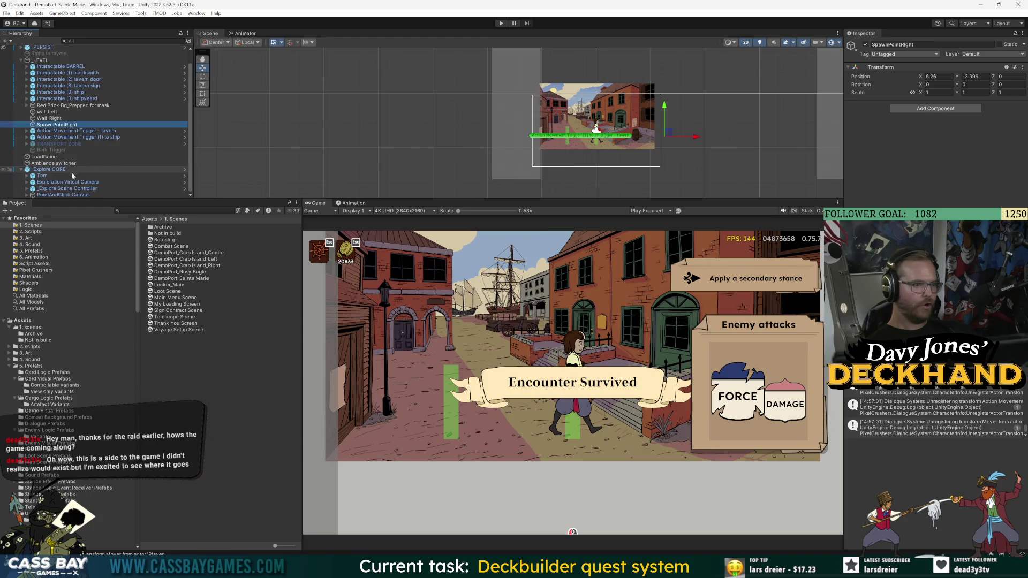
{"action": "left_click", "coordinate": [43, 177]}
{"action": "left_click", "coordinate": [54, 195]}
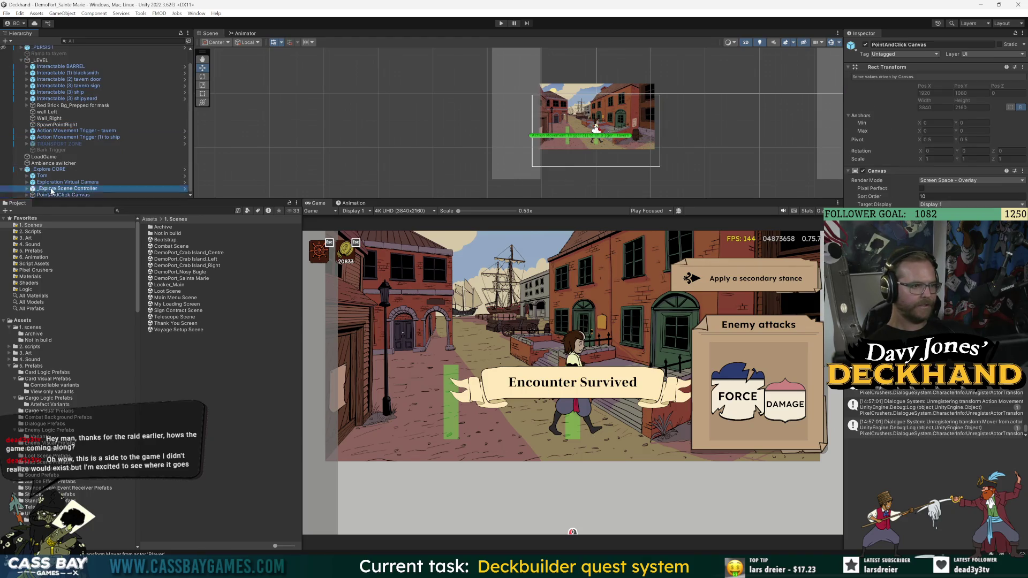
{"action": "left_click", "coordinate": [56, 188]}
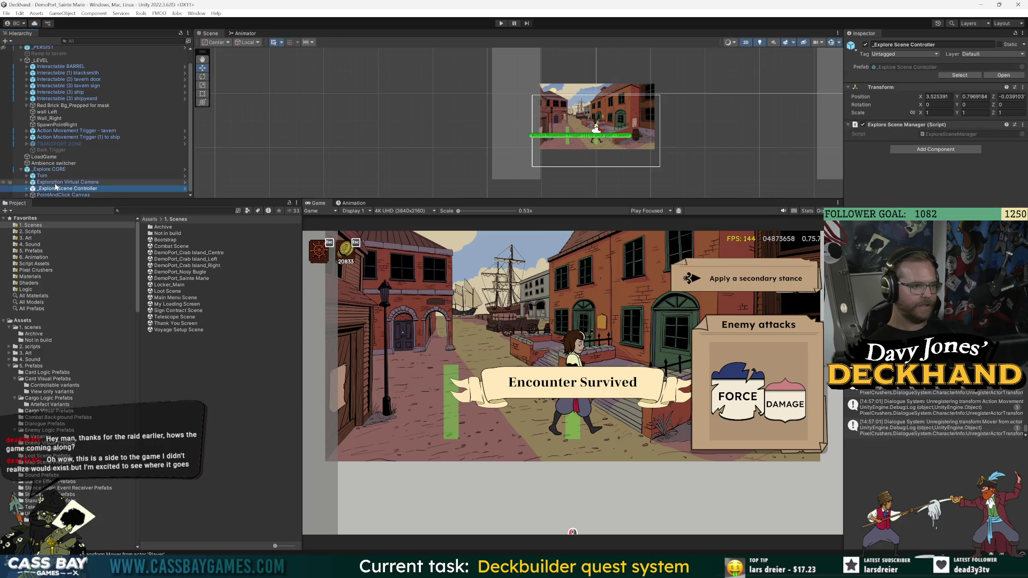
{"action": "left_click", "coordinate": [27, 182]}
{"action": "left_click", "coordinate": [60, 182]}
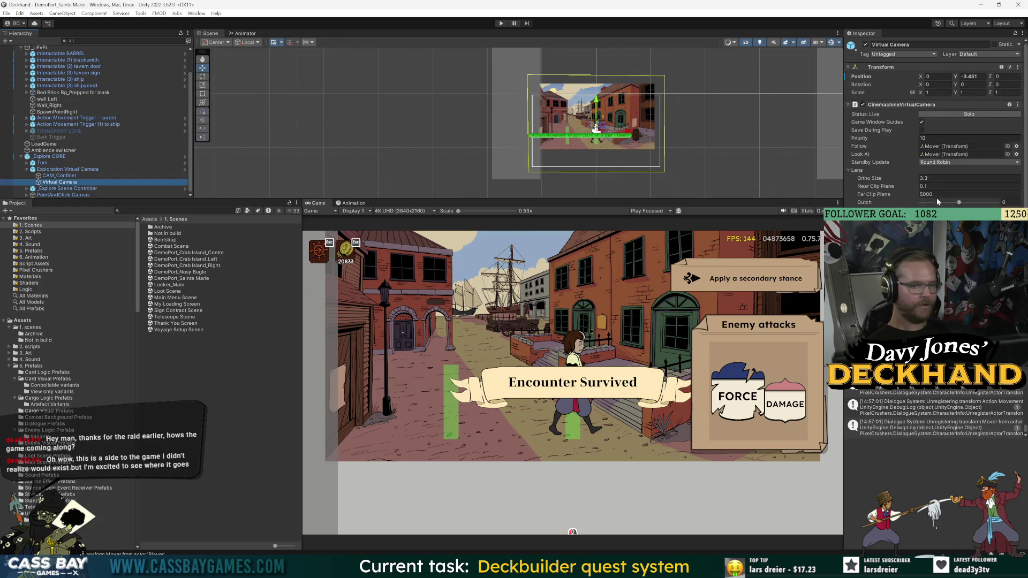
Step: Check Tom as the camera's follow target, then drag the Virtual Camera's Ortho Size from 3.3 to 2.81
{"action": "scroll", "coordinate": [937, 134], "scroll_direction": "up", "scroll_amount": 5}
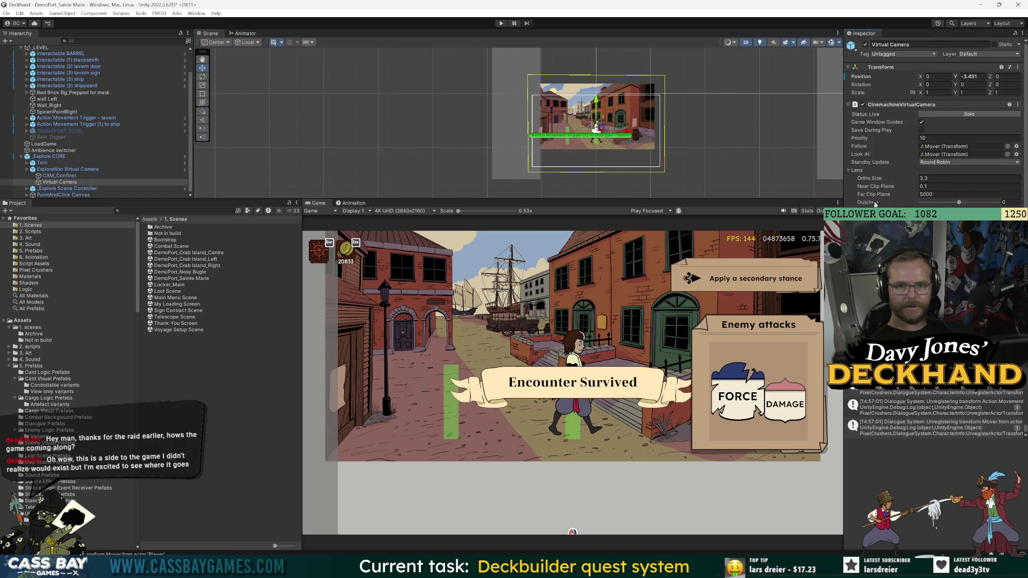
{"action": "left_click", "coordinate": [941, 147]}
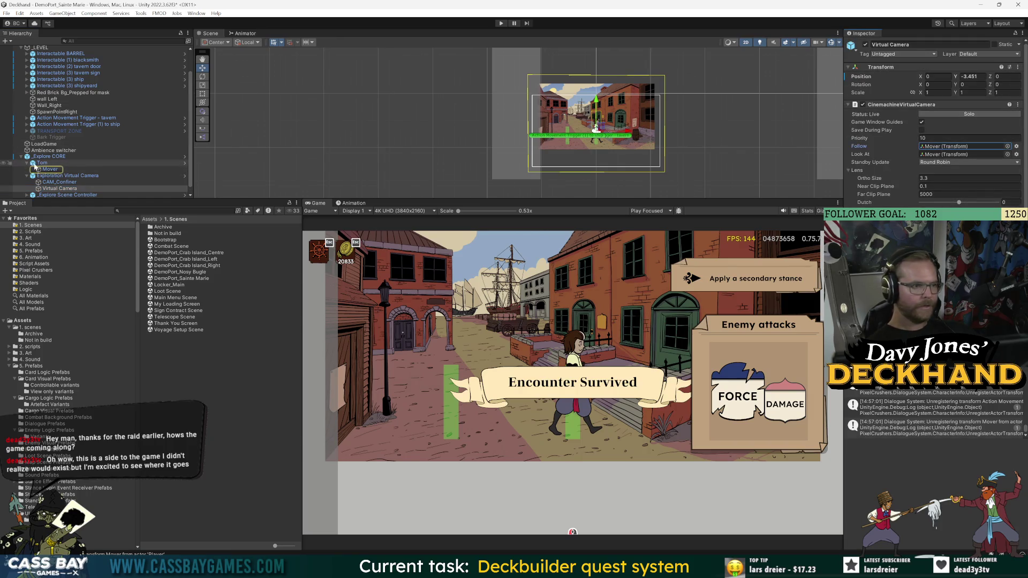
{"action": "left_click", "coordinate": [596, 131]}
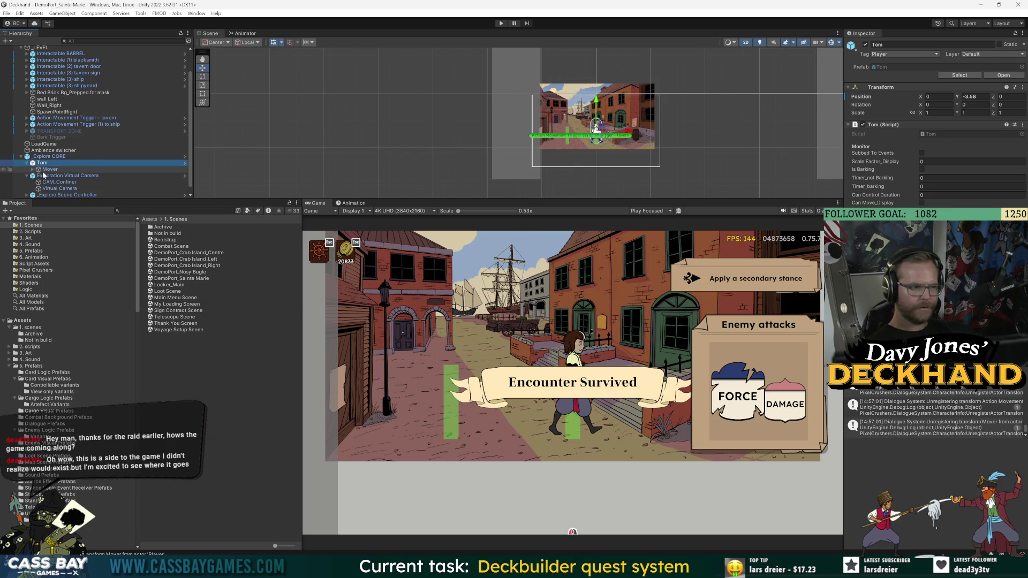
{"action": "left_click", "coordinate": [59, 188]}
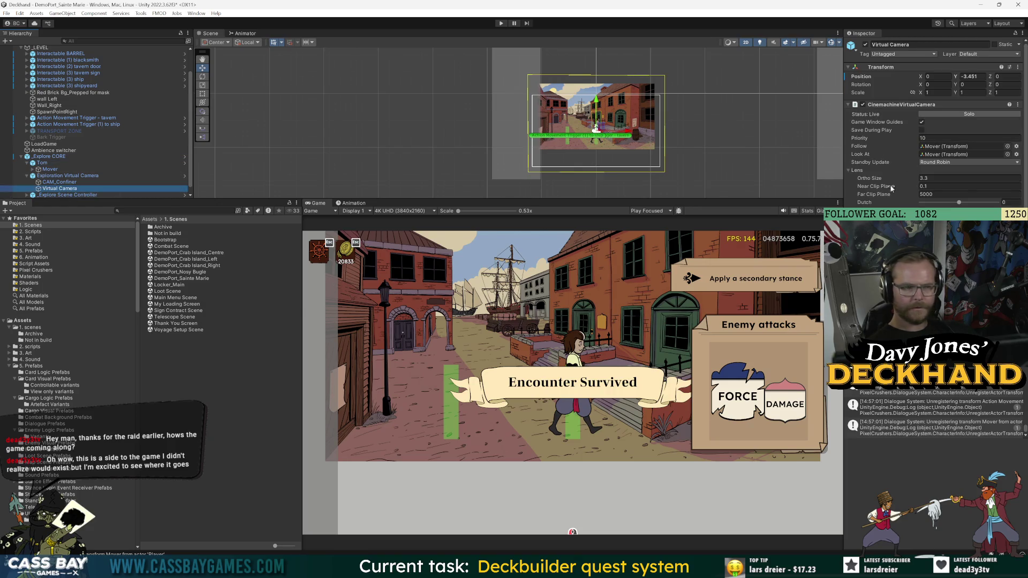
{"action": "mouse_move", "coordinate": [891, 187]}
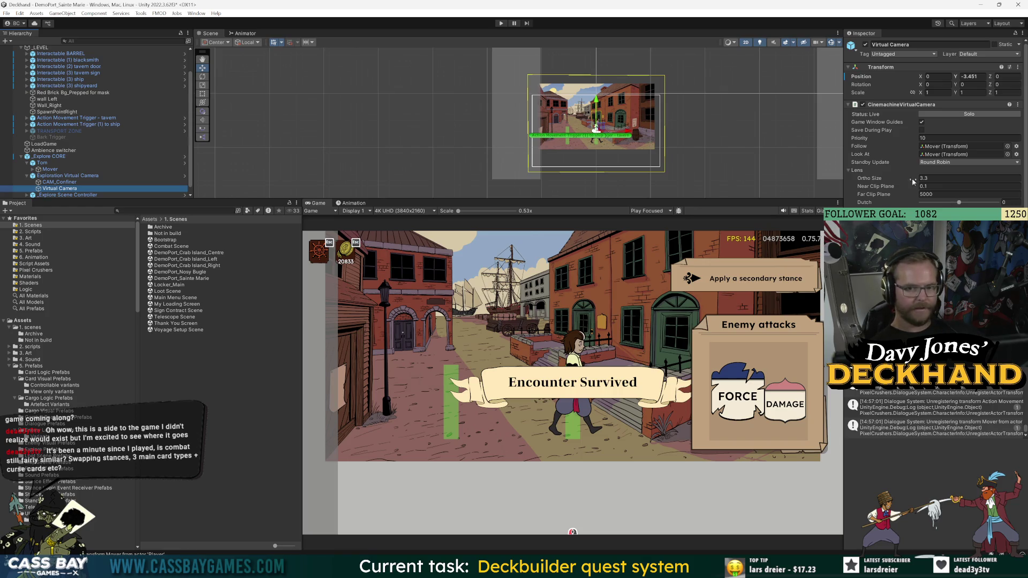
{"action": "left_click_drag", "start_coordinate": [878, 180], "coordinate": [870, 181]}
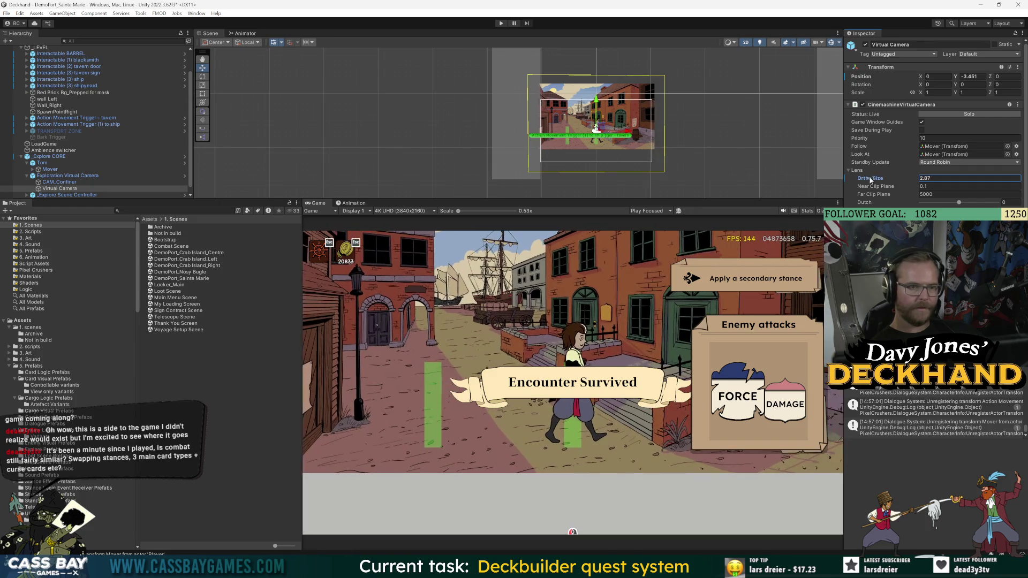
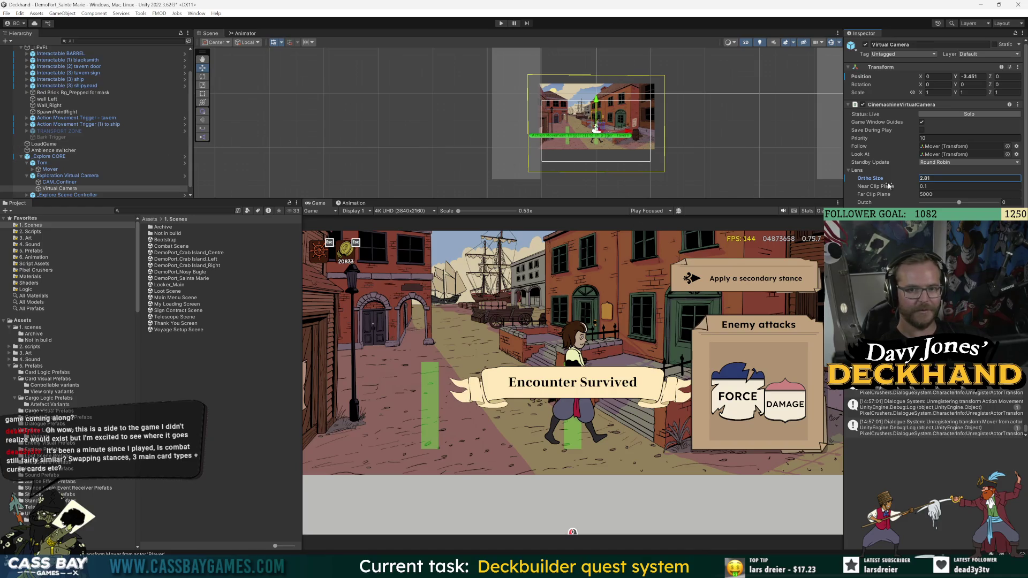
Step: Edit CAM_Confiner's Polygon Collider 2D, pulling its top-right and top-left corners inward
{"action": "scroll", "coordinate": [934, 123], "scroll_direction": "down", "scroll_amount": 5}
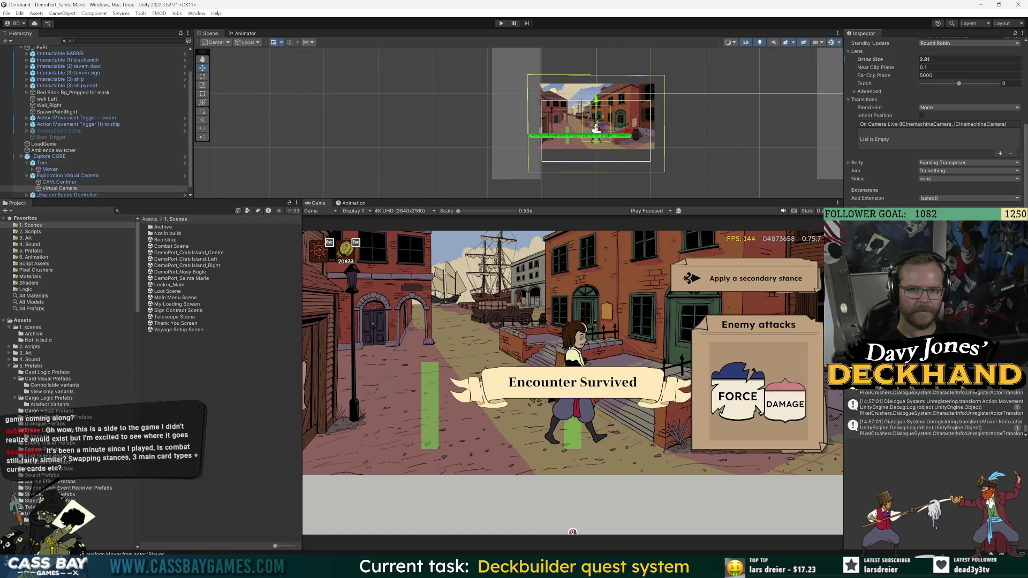
{"action": "scroll", "coordinate": [609, 136], "scroll_direction": "up", "scroll_amount": 2}
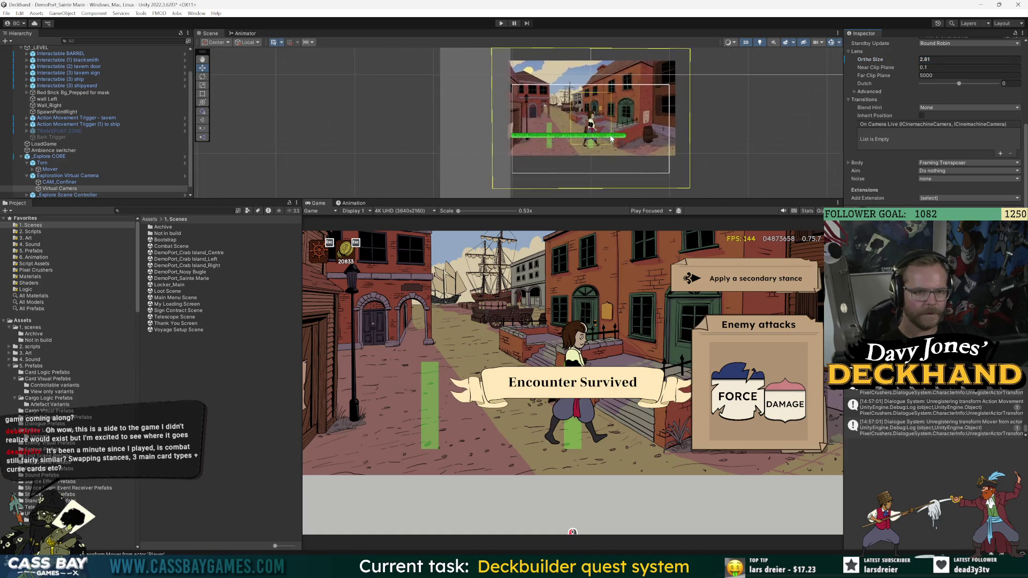
{"action": "left_click", "coordinate": [60, 182]}
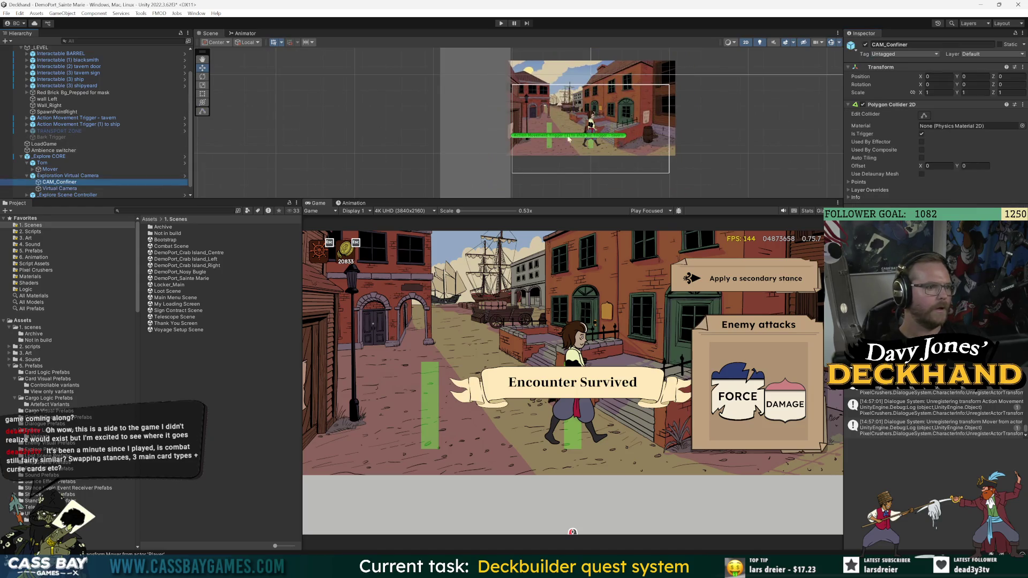
{"action": "left_click", "coordinate": [925, 117]}
{"action": "scroll", "coordinate": [535, 88], "scroll_direction": "down", "scroll_amount": 2}
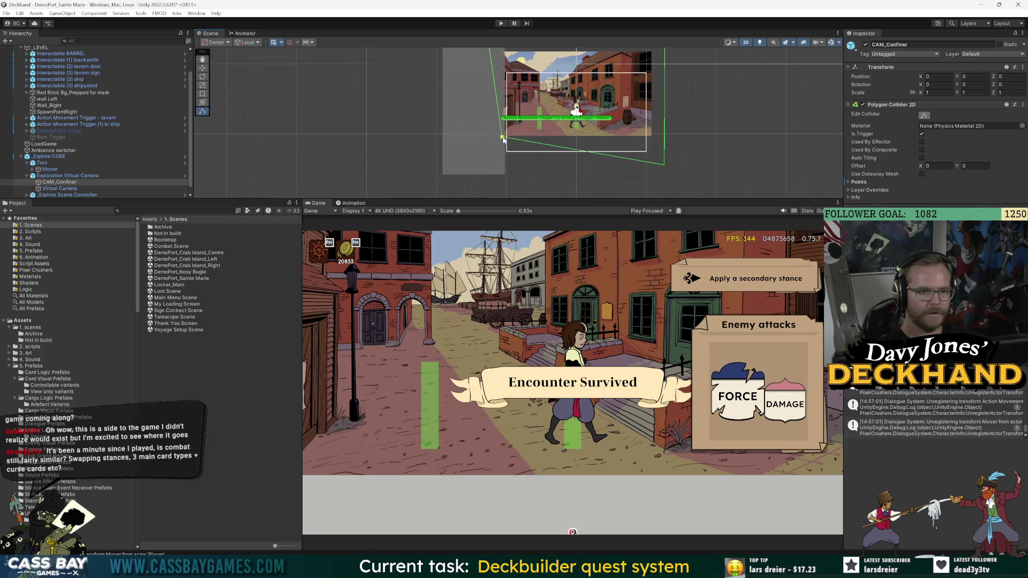
{"action": "scroll", "coordinate": [536, 107], "scroll_direction": "up", "scroll_amount": 2}
{"action": "scroll", "coordinate": [656, 145], "scroll_direction": "down", "scroll_amount": 3}
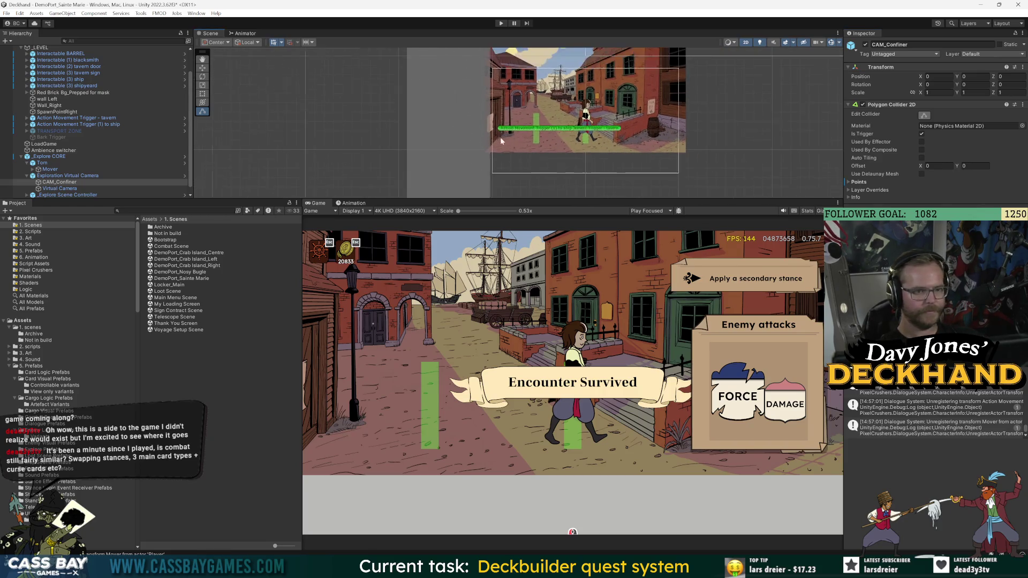
{"action": "scroll", "coordinate": [722, 181], "scroll_direction": "down", "scroll_amount": 2}
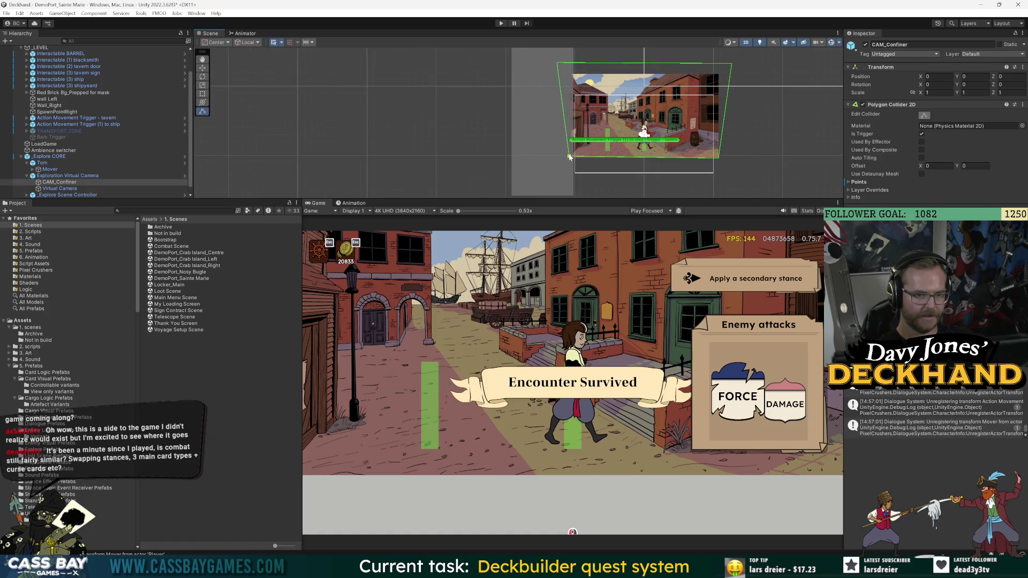
{"action": "scroll", "coordinate": [737, 63], "scroll_direction": "up", "scroll_amount": 2}
{"action": "scroll", "coordinate": [748, 92], "scroll_direction": "down", "scroll_amount": 1}
{"action": "left_click_drag", "start_coordinate": [735, 65], "coordinate": [722, 75]}
{"action": "left_click_drag", "start_coordinate": [566, 66], "coordinate": [580, 77]}
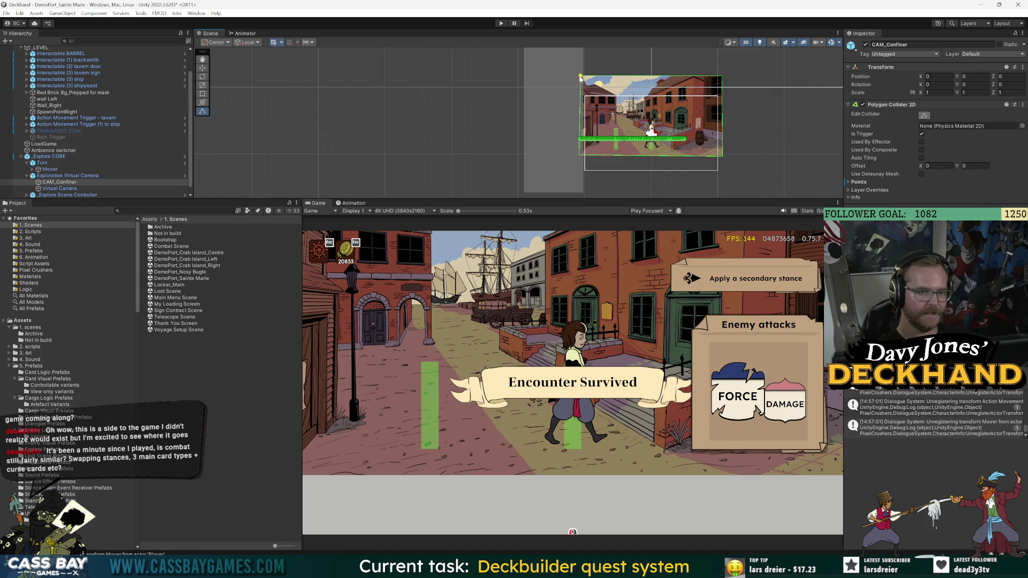
Step: Review the Virtual Camera's settings, then select Tom in the Hierarchy
{"action": "scroll", "coordinate": [609, 94], "scroll_direction": "up", "scroll_amount": 3}
{"action": "scroll", "coordinate": [598, 105], "scroll_direction": "down", "scroll_amount": 2}
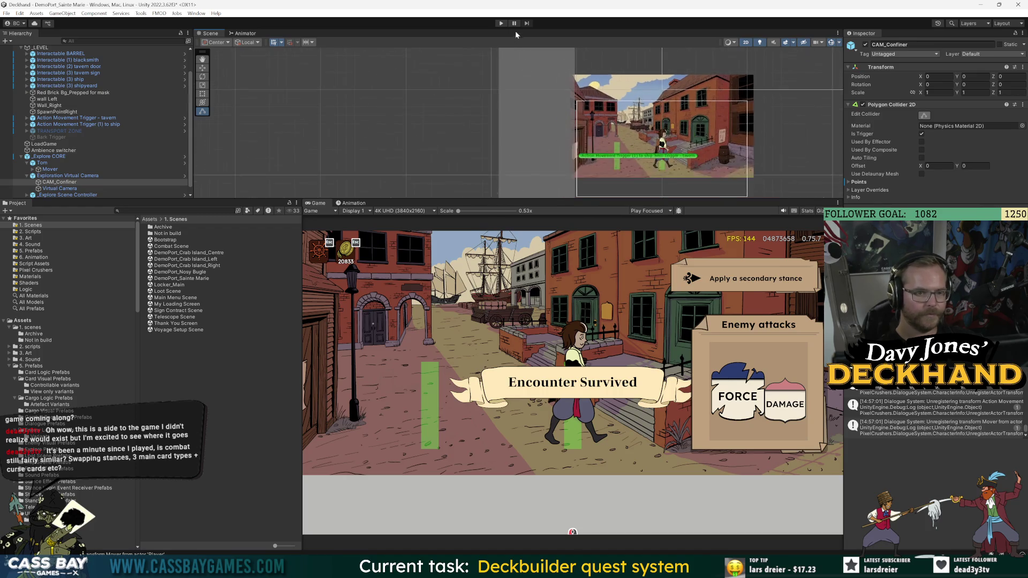
{"action": "left_click", "coordinate": [60, 189]}
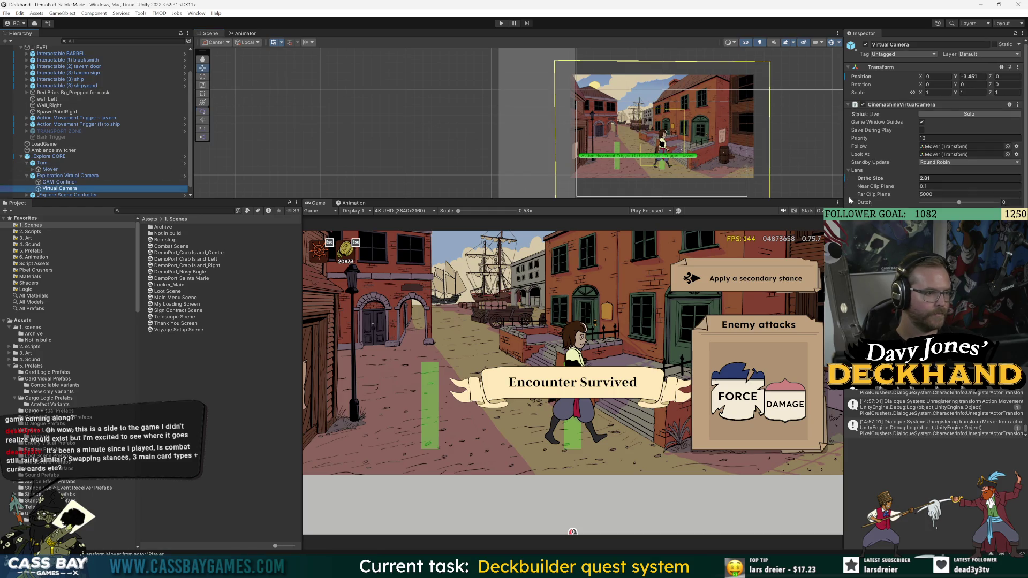
{"action": "scroll", "coordinate": [892, 205], "scroll_direction": "down", "scroll_amount": 3}
{"action": "left_click", "coordinate": [572, 531]}
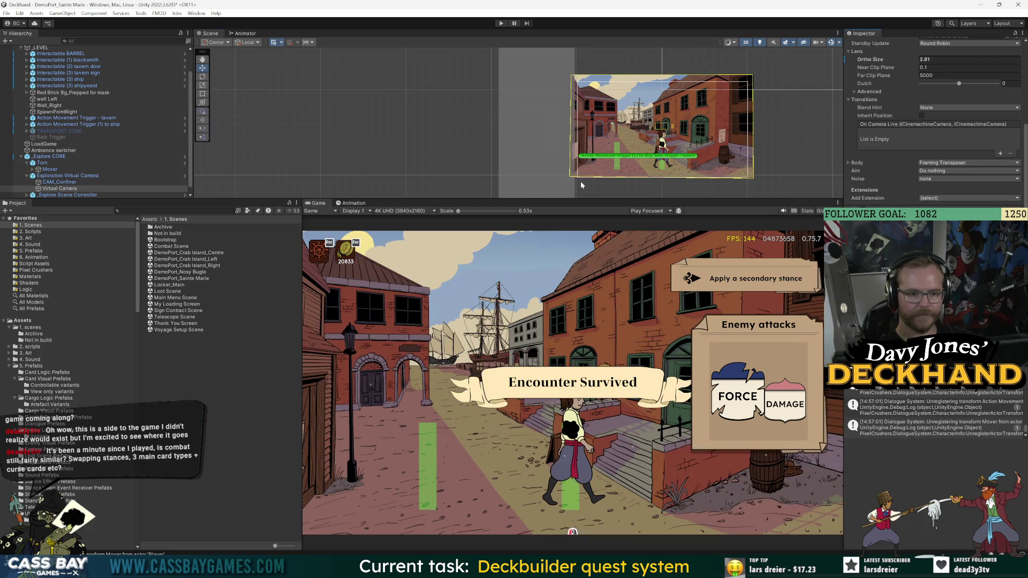
{"action": "left_click", "coordinate": [43, 163]}
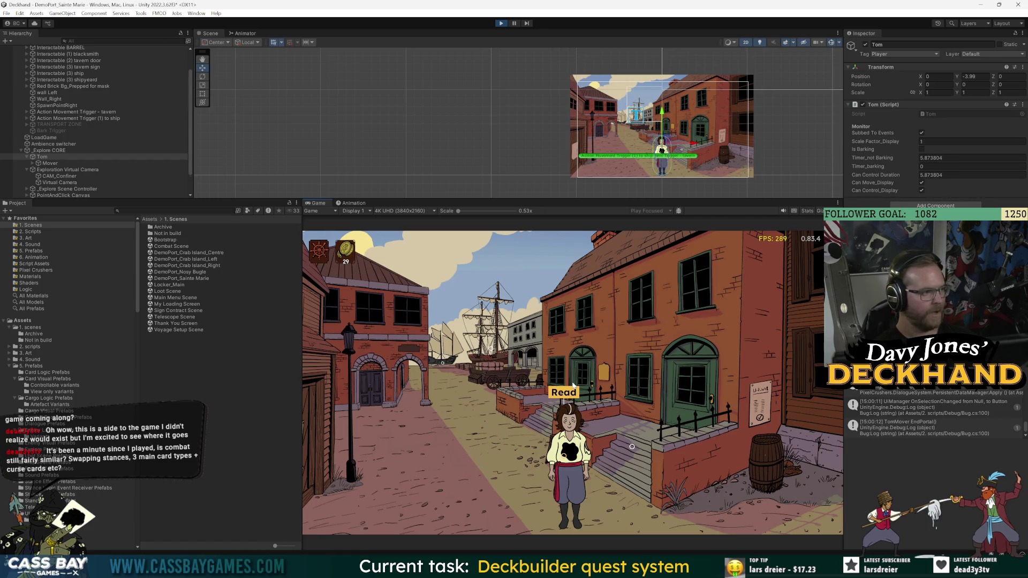
Step: Walk Tom left toward the wall, then right past the sign to the tavern
{"action": "left_click", "coordinate": [409, 467]}
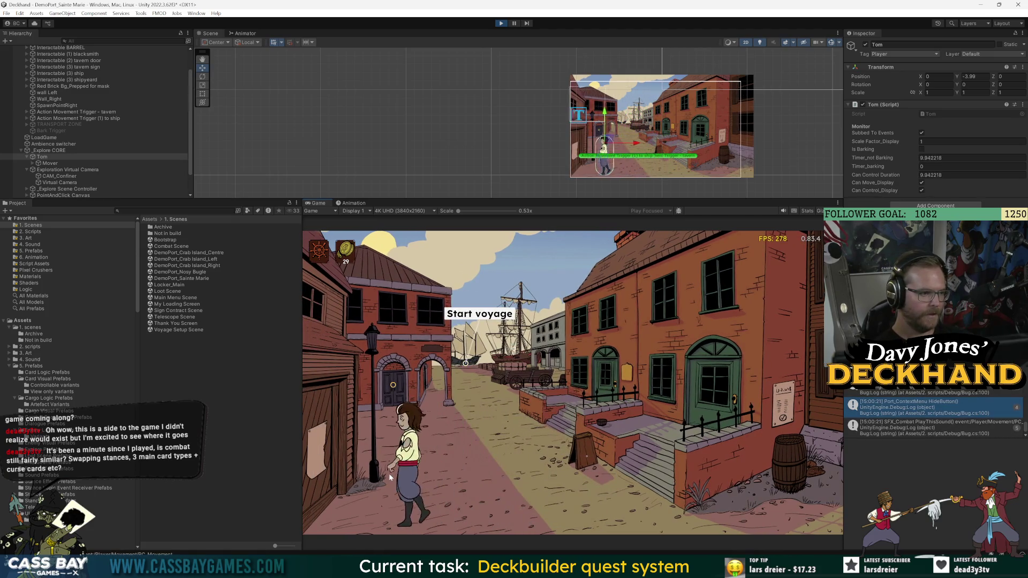
{"action": "left_click", "coordinate": [345, 474]}
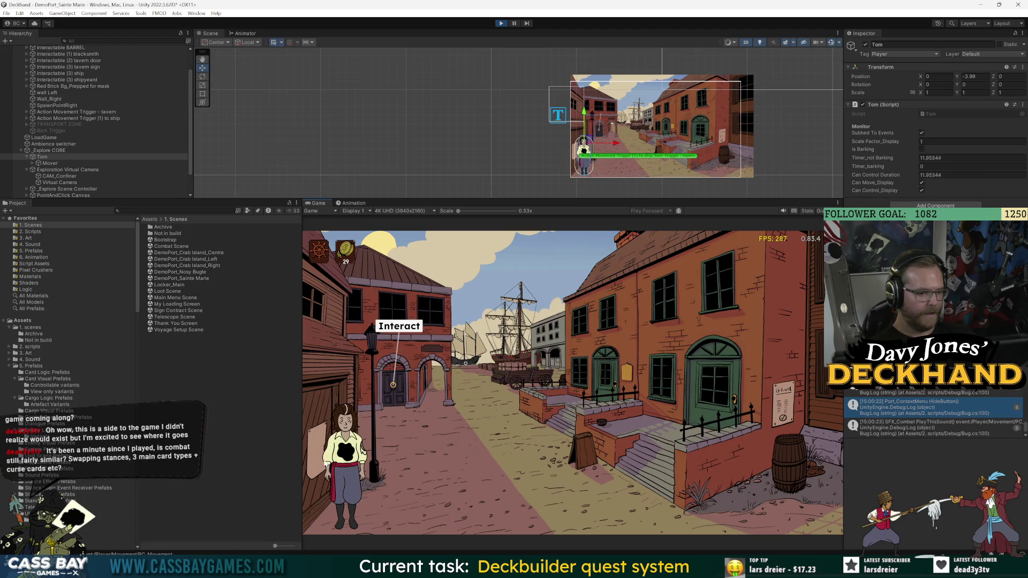
{"action": "left_click", "coordinate": [510, 461]}
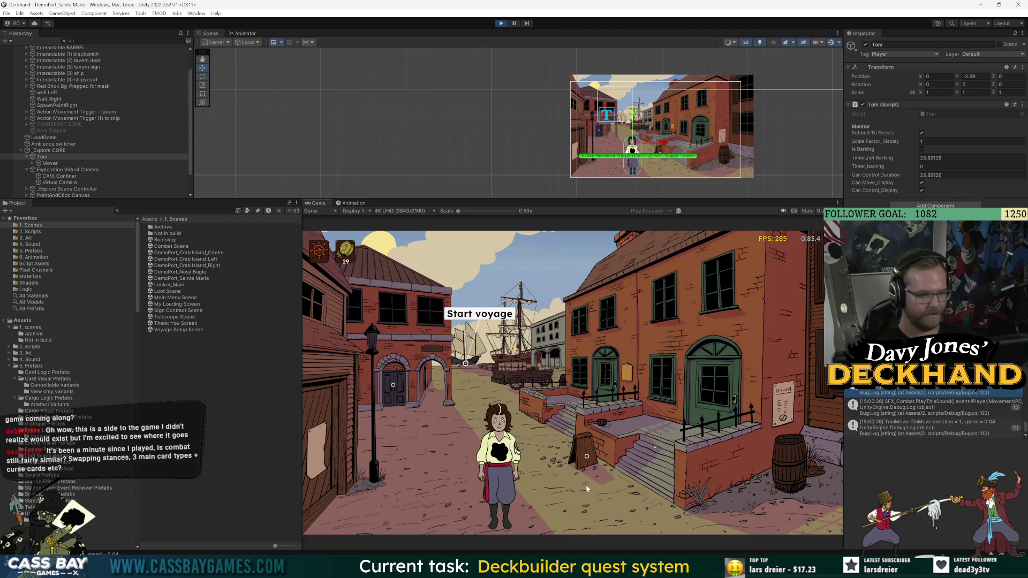
{"action": "left_click", "coordinate": [587, 489]}
{"action": "left_click", "coordinate": [749, 483]}
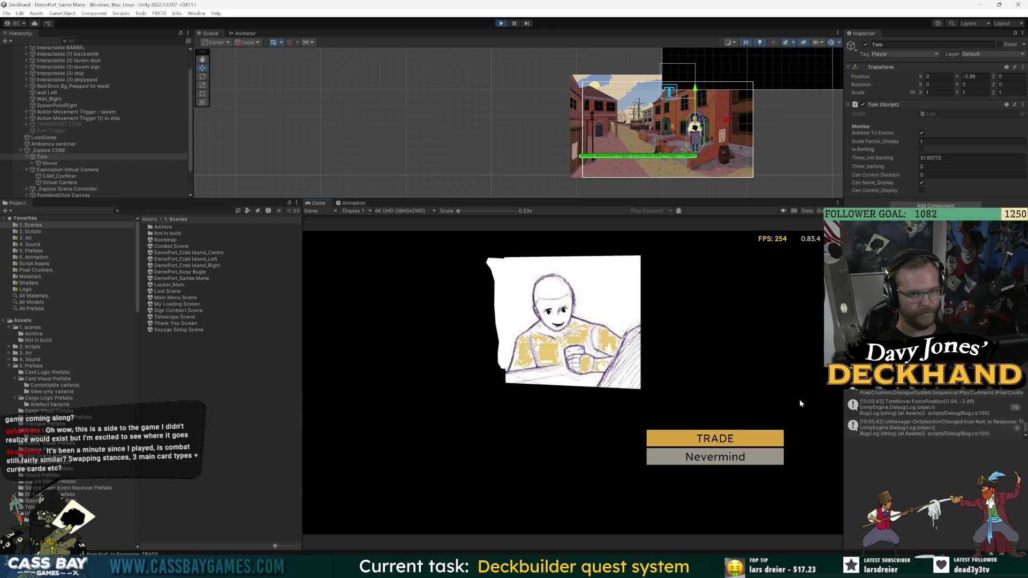
Step: Decline the tavern trade with Nevermind twice, then walk Tom left toward the shipyard
{"action": "left_click", "coordinate": [731, 457]}
{"action": "left_click", "coordinate": [739, 442]}
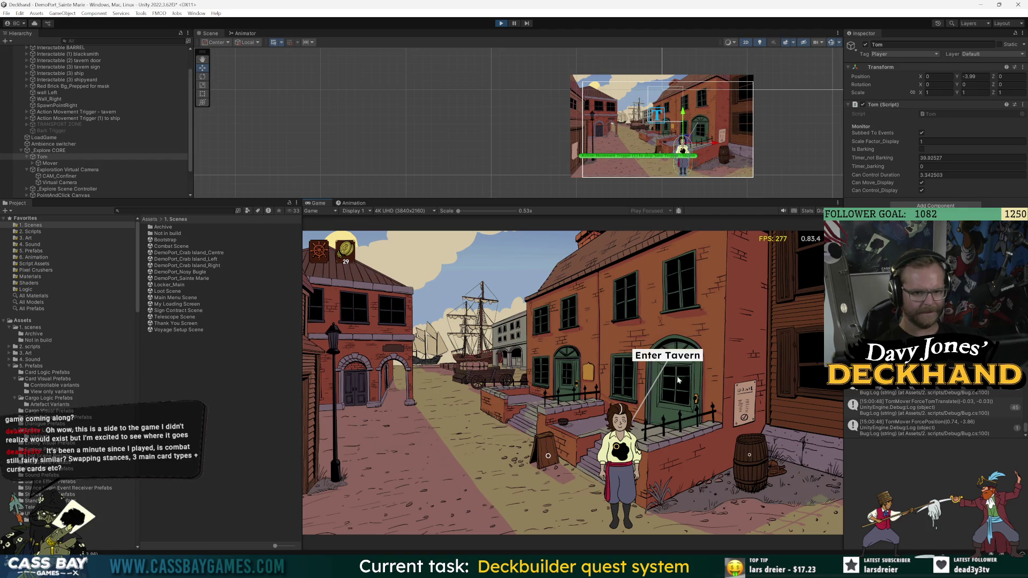
{"action": "left_click", "coordinate": [664, 354]}
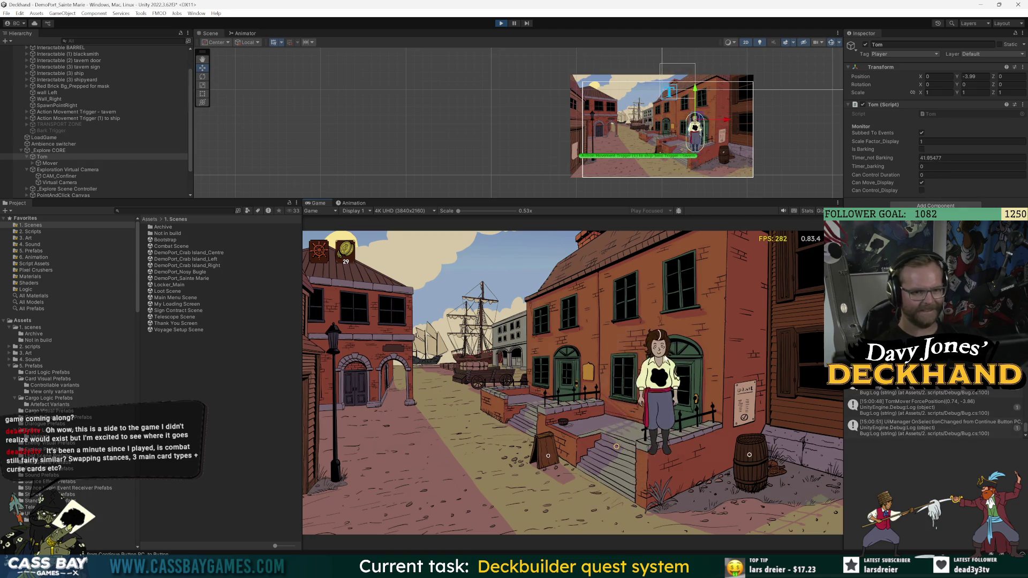
{"action": "left_click", "coordinate": [707, 459]}
{"action": "left_click", "coordinate": [716, 439]}
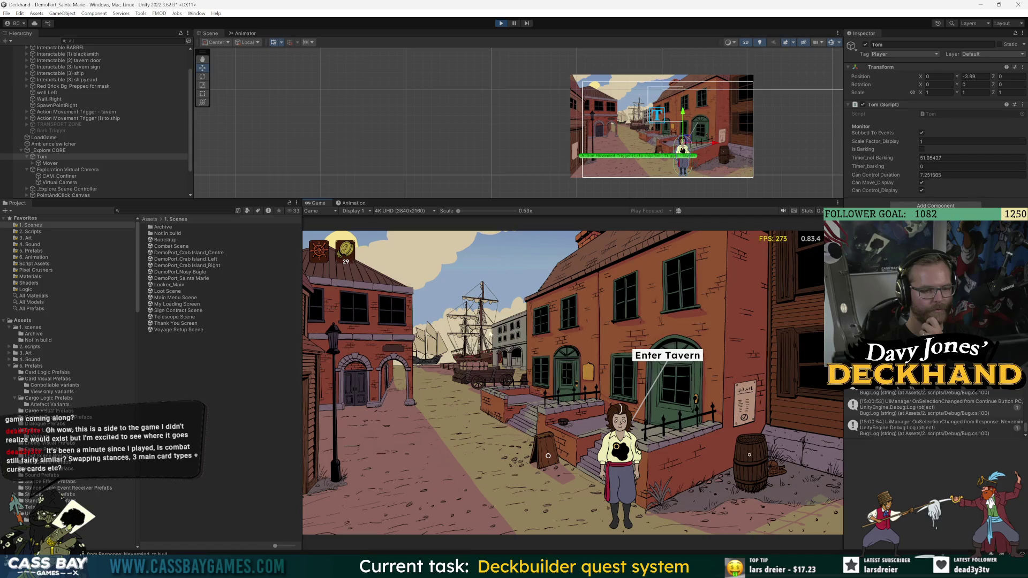
{"action": "left_click", "coordinate": [412, 479]}
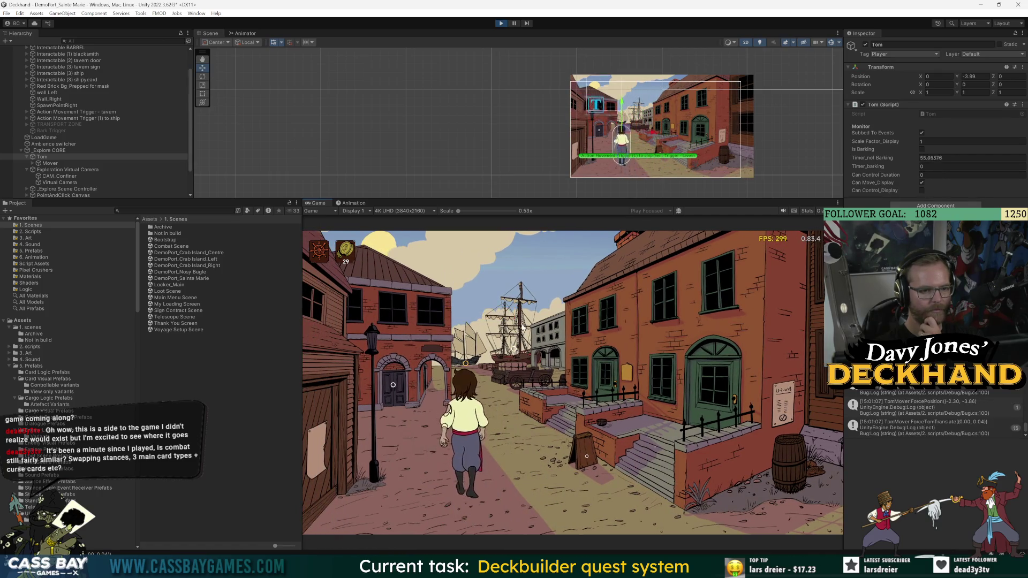
Step: Exit Play mode using the toolbar Play button
{"action": "left_click", "coordinate": [501, 23]}
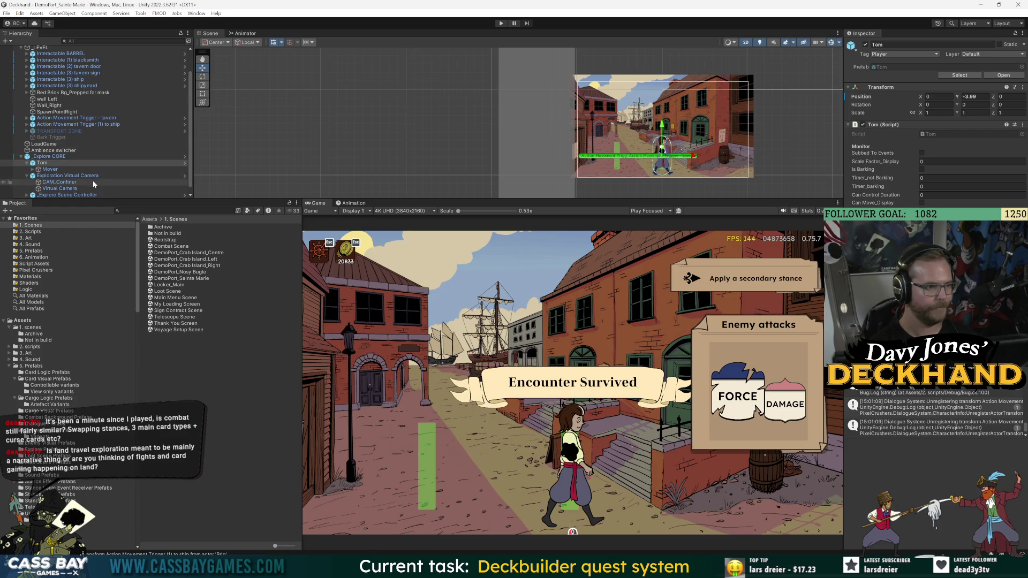
Step: Expand the tavern trigger to show its start and end positions
{"action": "left_click", "coordinate": [27, 117]}
{"action": "scroll", "coordinate": [934, 117], "scroll_direction": "down", "scroll_amount": 5}
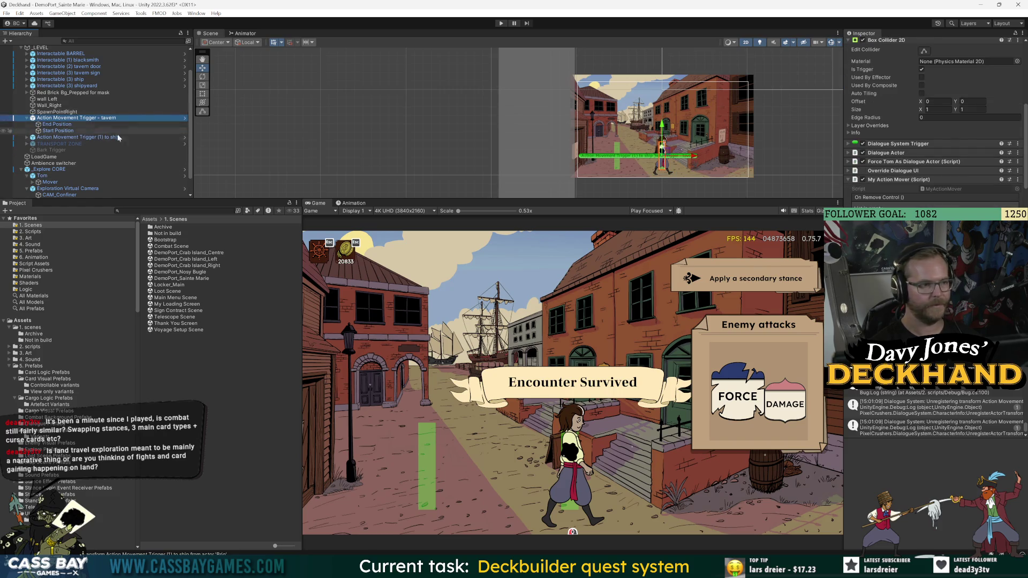
{"action": "scroll", "coordinate": [934, 123], "scroll_direction": "down", "scroll_amount": 10}
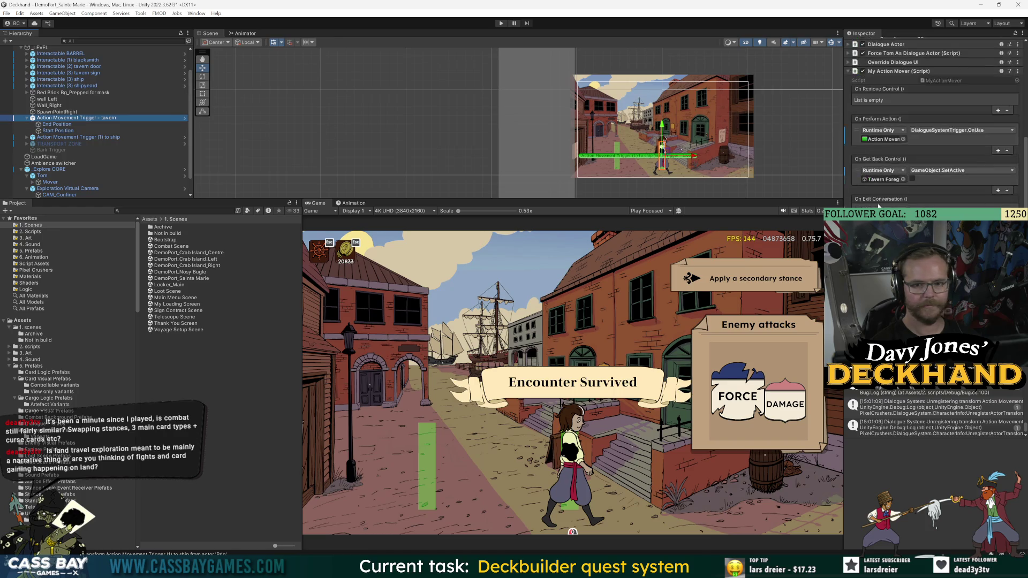
{"action": "left_click", "coordinate": [572, 531]}
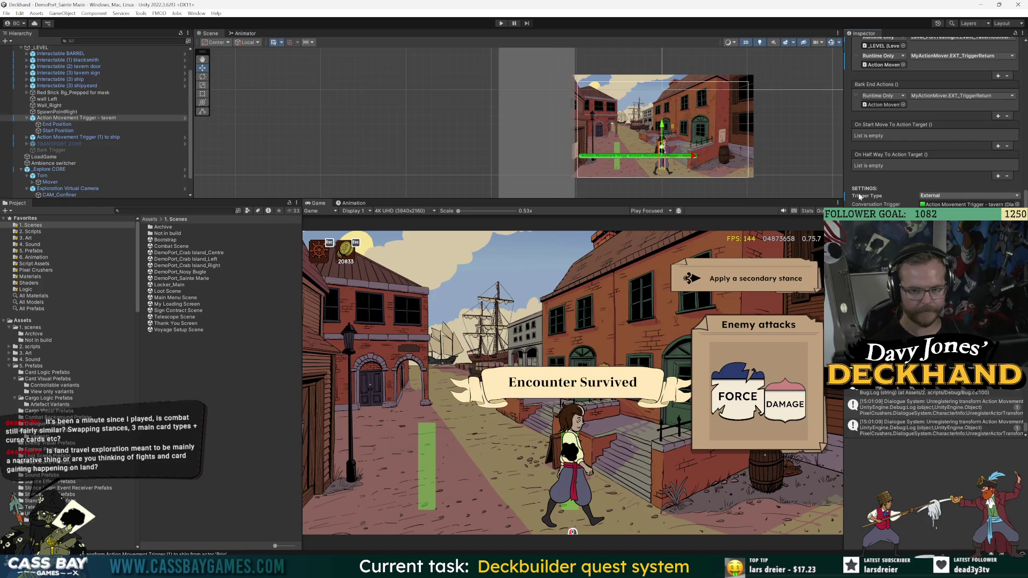
Step: Set the ship movement trigger's Scaling to 0.2 and start Play mode
{"action": "left_click", "coordinate": [27, 138]}
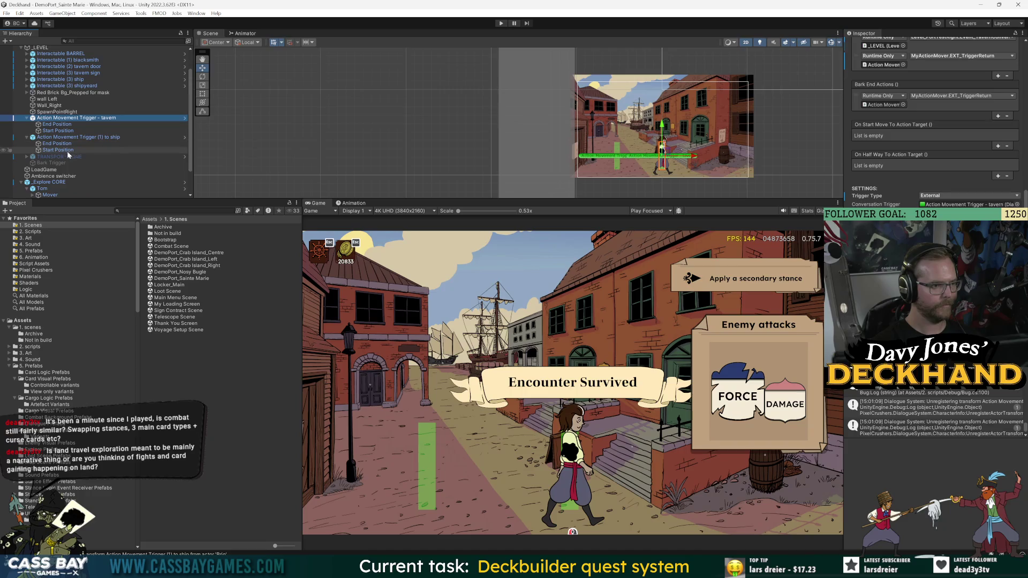
{"action": "left_click", "coordinate": [64, 137]}
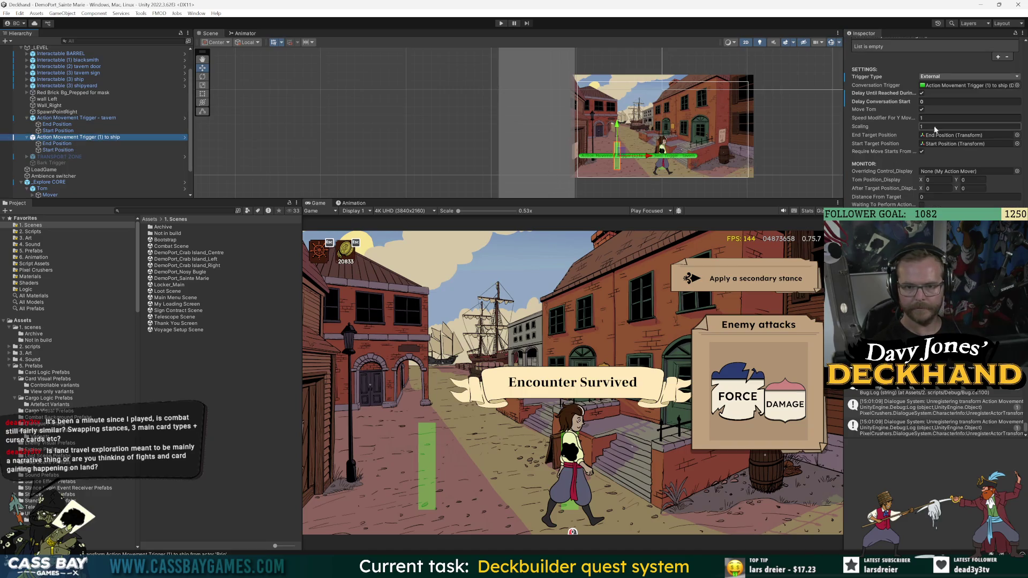
{"action": "left_click", "coordinate": [930, 126]}
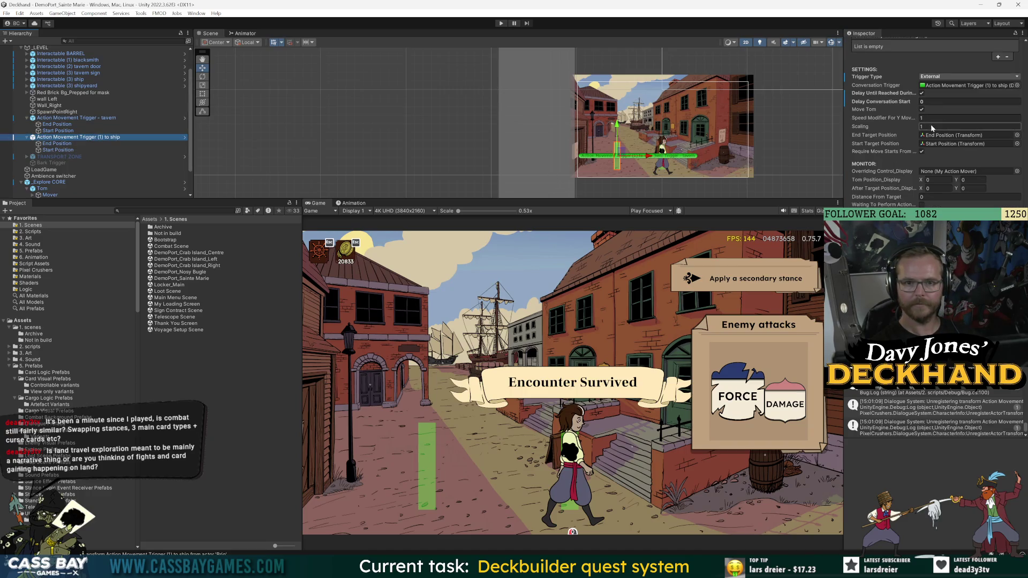
{"action": "type", "text": "0.2"}
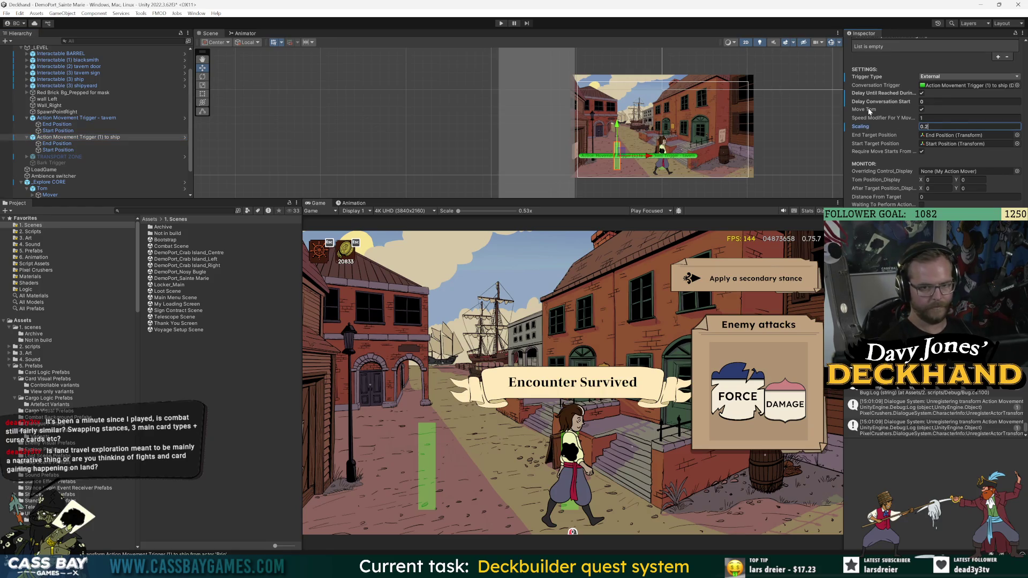
{"action": "left_click", "coordinate": [500, 23]}
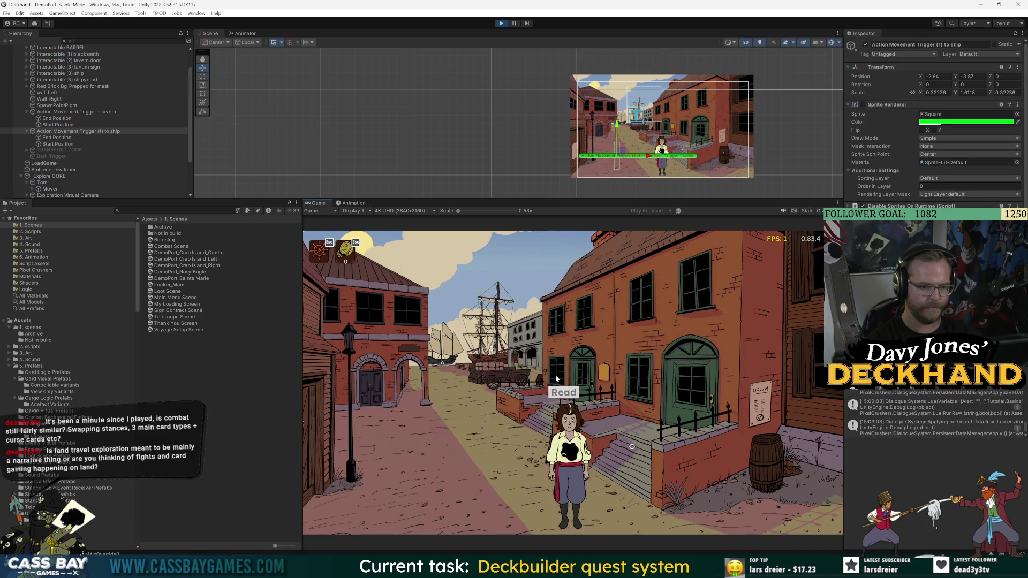
Step: Walk Tom along the street toward the shipyard ship, then stop the game
{"action": "left_click", "coordinate": [458, 308]}
{"action": "left_click", "coordinate": [562, 381]}
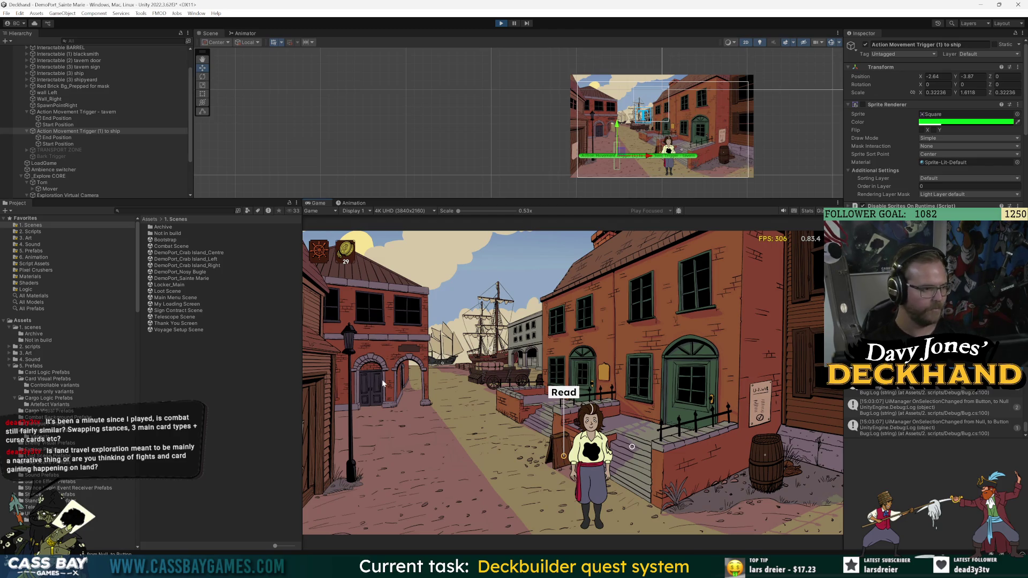
{"action": "left_click", "coordinate": [460, 456]}
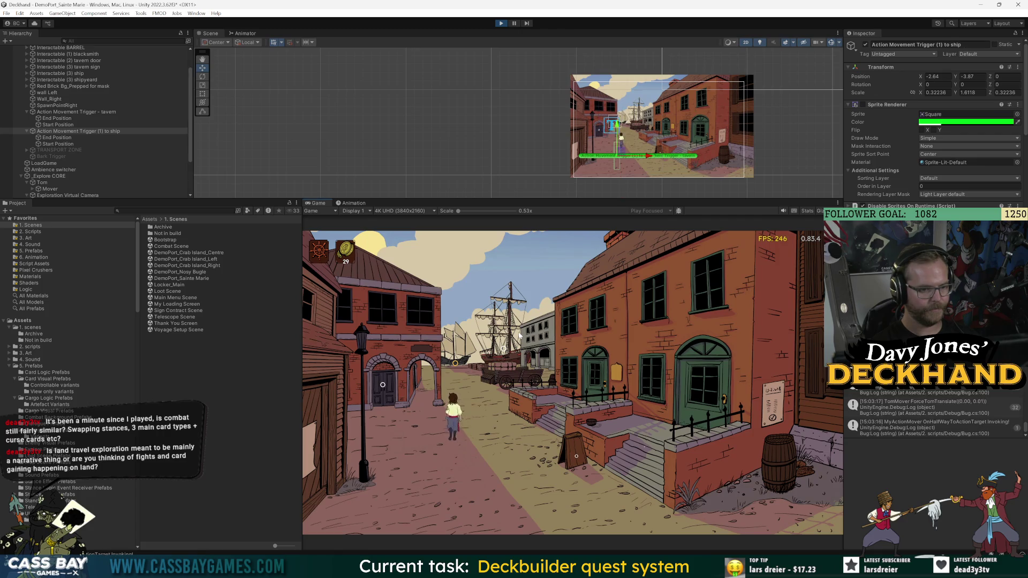
{"action": "left_click", "coordinate": [501, 23]}
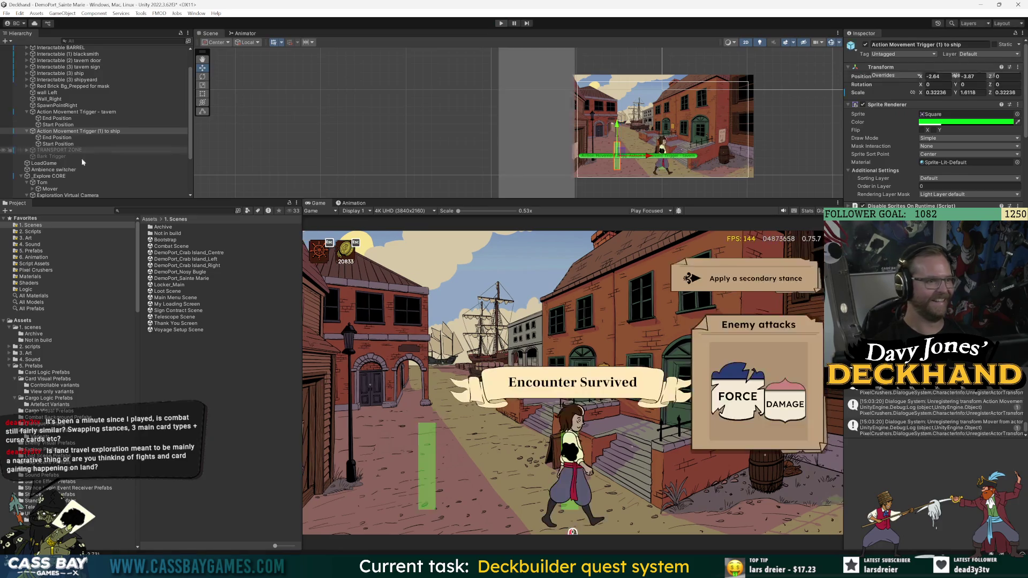
Step: Raise the ship trigger's End Position to about Y 1.2 and replay the game
{"action": "left_click", "coordinate": [57, 144]}
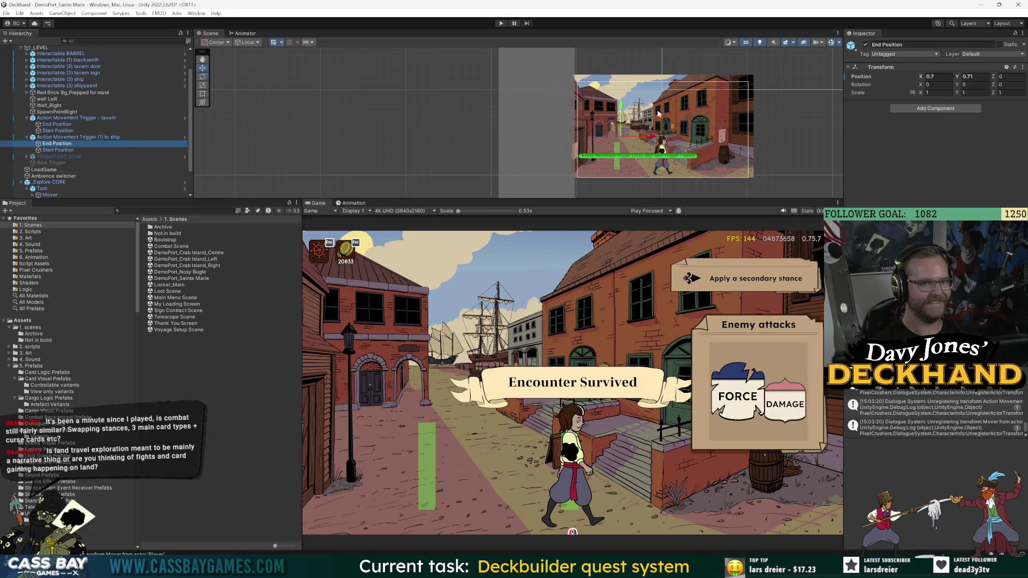
{"action": "key", "text": "f"}
{"action": "scroll", "coordinate": [556, 105], "scroll_direction": "up", "scroll_amount": 10}
{"action": "left_click_drag", "start_coordinate": [502, 119], "coordinate": [503, 79]}
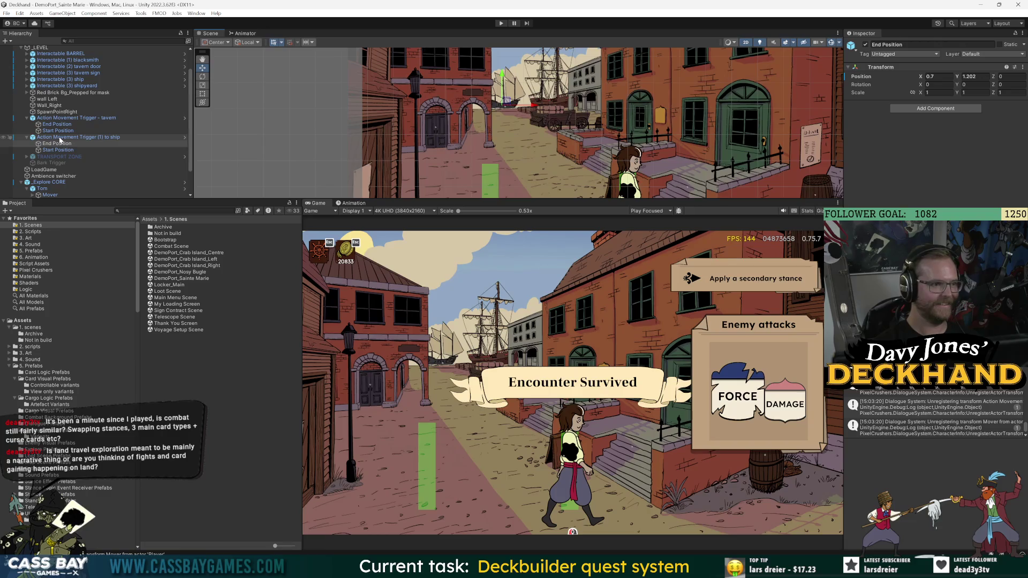
{"action": "left_click", "coordinate": [501, 23]}
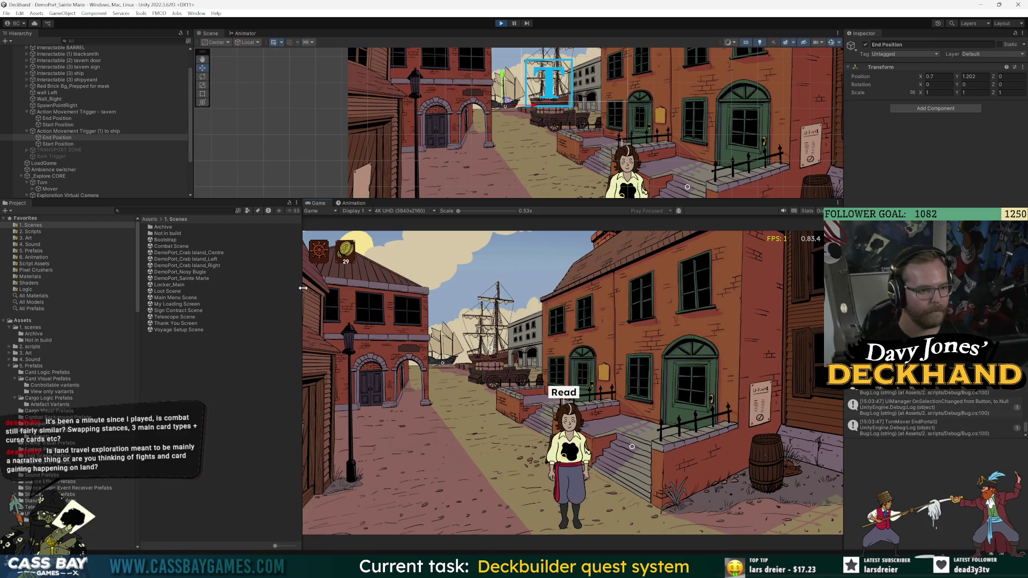
Step: Widen the Game view, walk to the Shipyard, choose Start voyage, then restart the game
{"action": "left_click_drag", "start_coordinate": [303, 287], "coordinate": [220, 289]}
{"action": "key", "text": "a"}
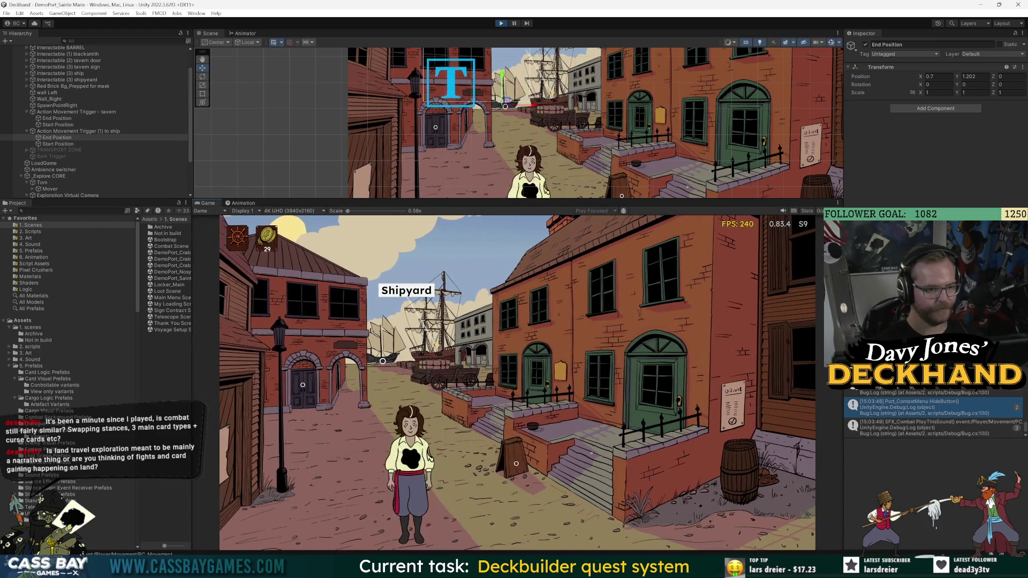
{"action": "left_click", "coordinate": [406, 308]}
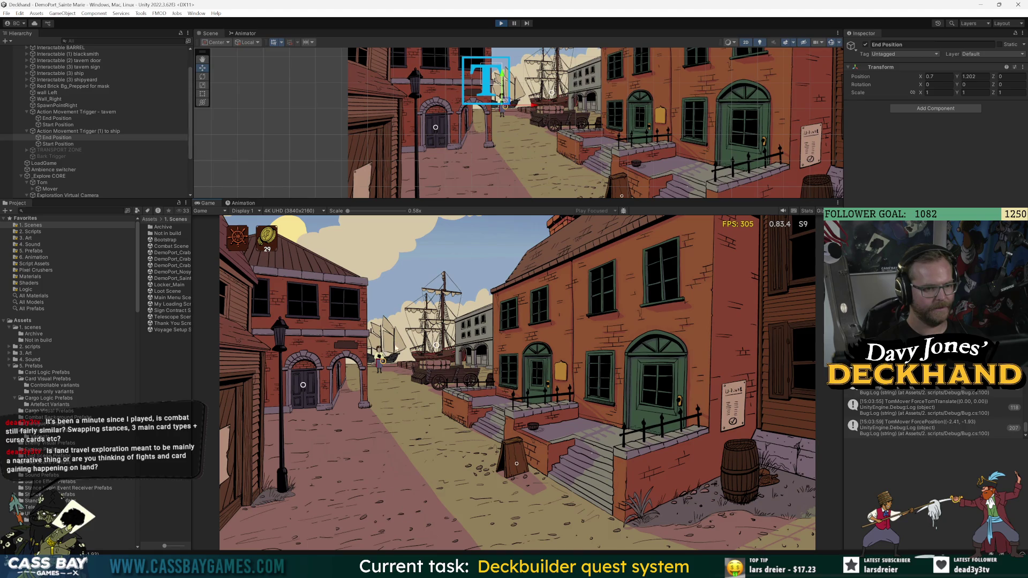
{"action": "left_click", "coordinate": [501, 23]}
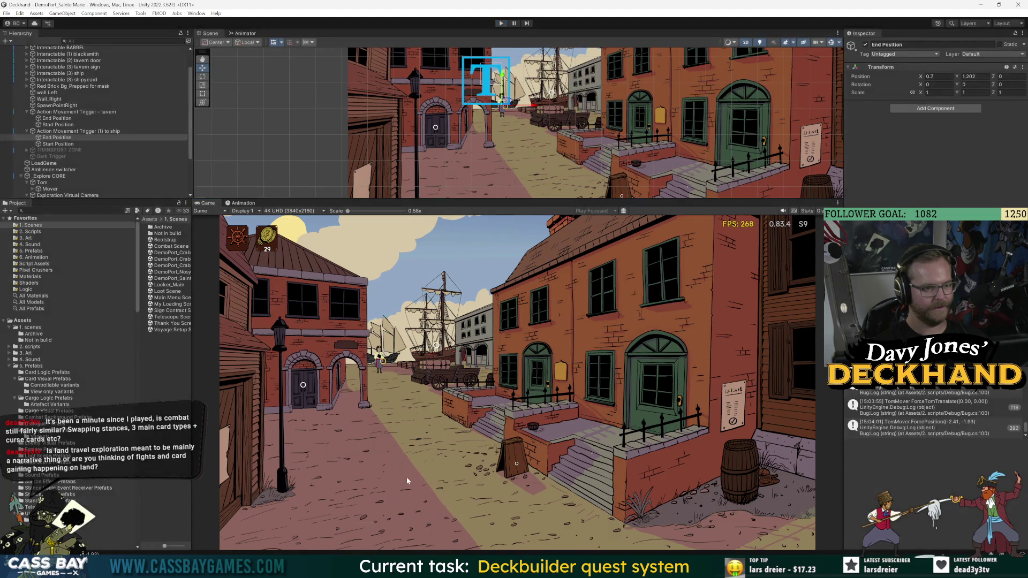
{"action": "left_click", "coordinate": [502, 23]}
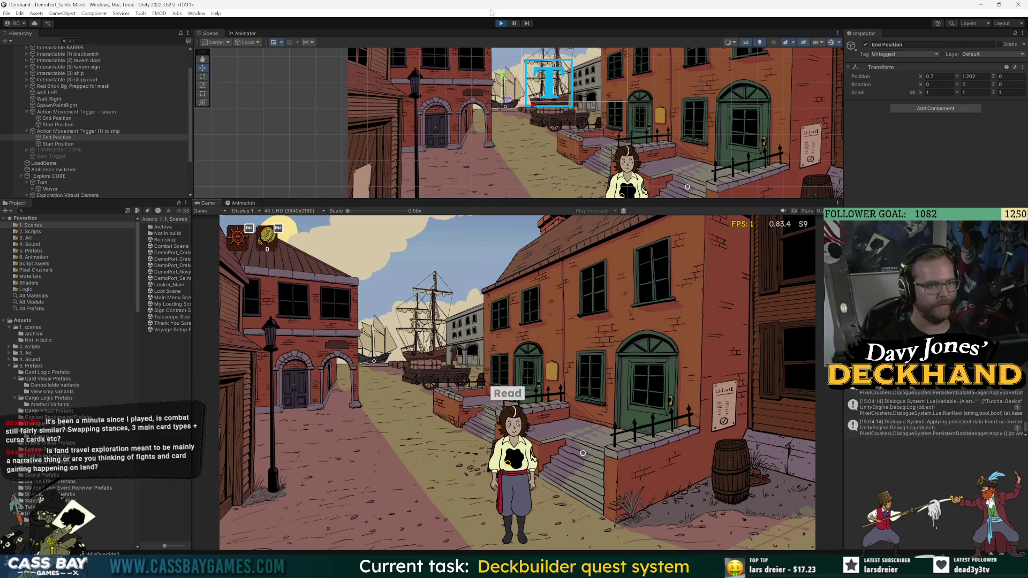
Step: In Tom's prefab, check the Animator (Player) and Black Spot sorting layers
{"action": "double_click", "coordinate": [57, 191]}
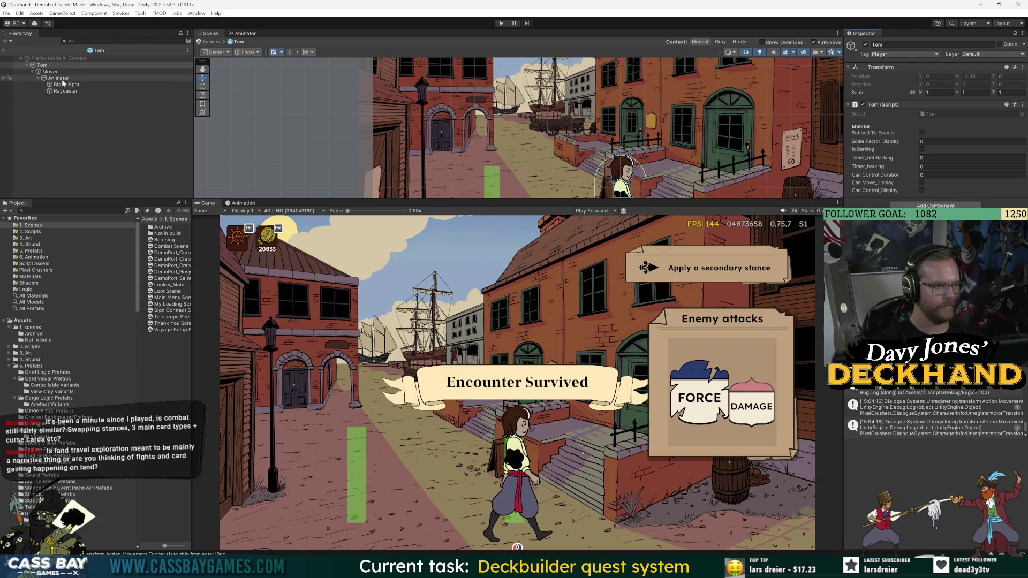
{"action": "left_click", "coordinate": [75, 78]}
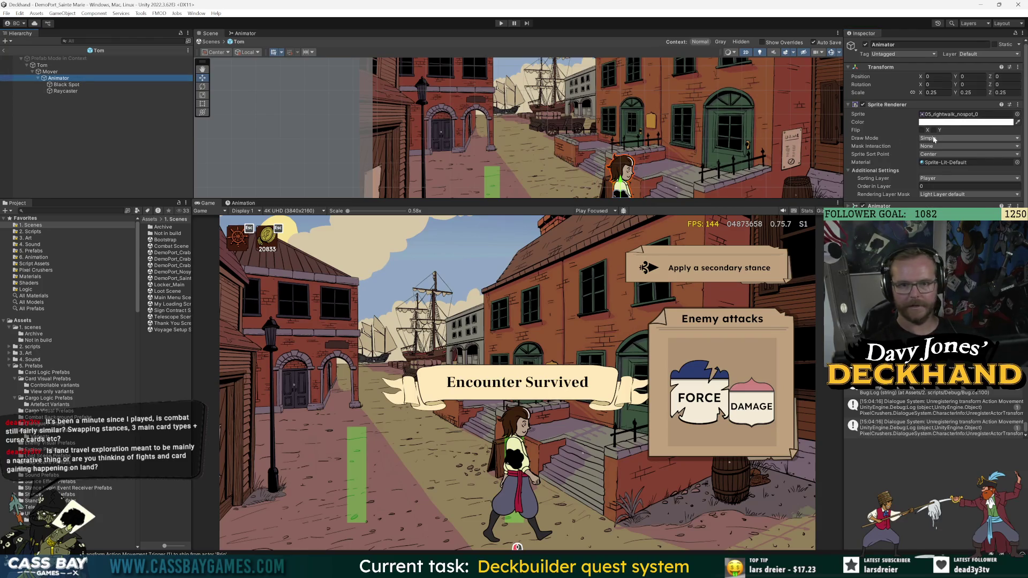
{"action": "left_click", "coordinate": [940, 182]}
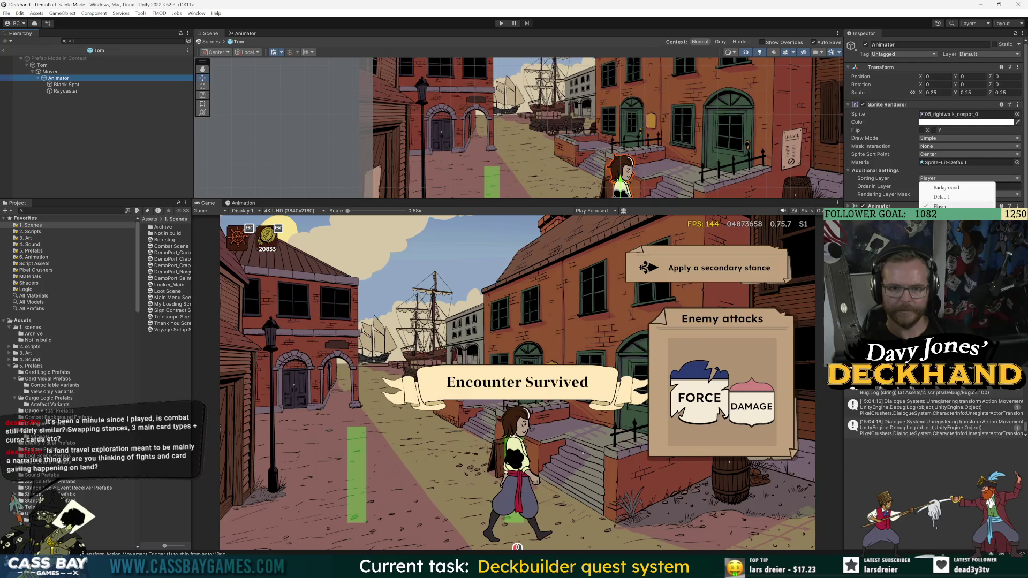
{"action": "left_click", "coordinate": [964, 200]}
{"action": "left_click", "coordinate": [67, 85]}
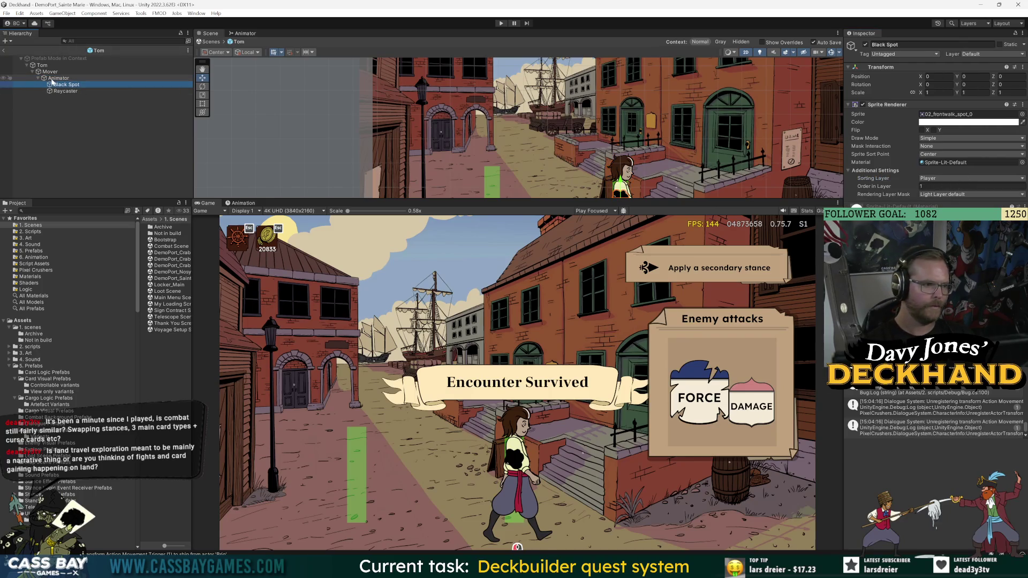
{"action": "left_click", "coordinate": [945, 179]}
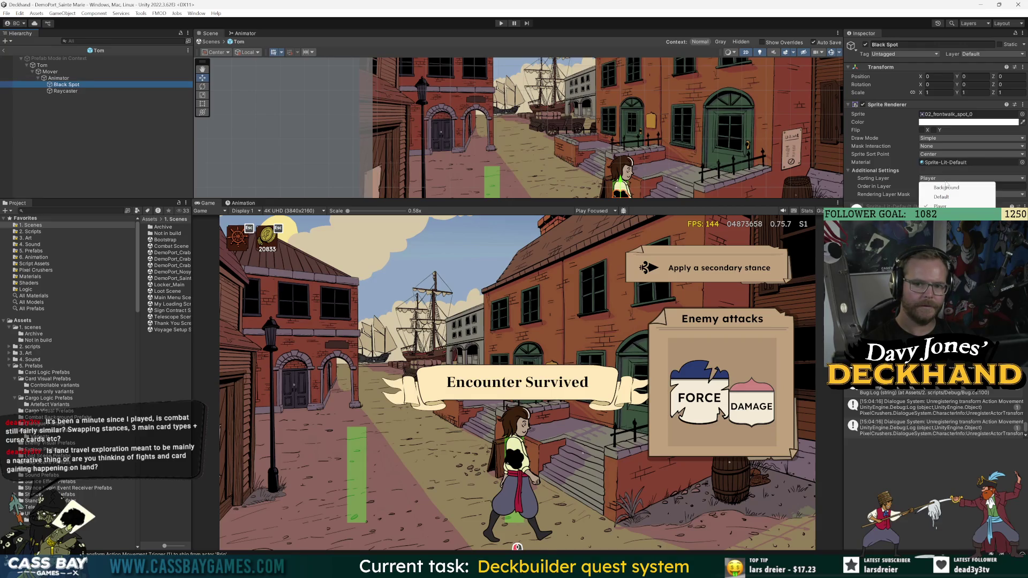
{"action": "left_click", "coordinate": [4, 50]}
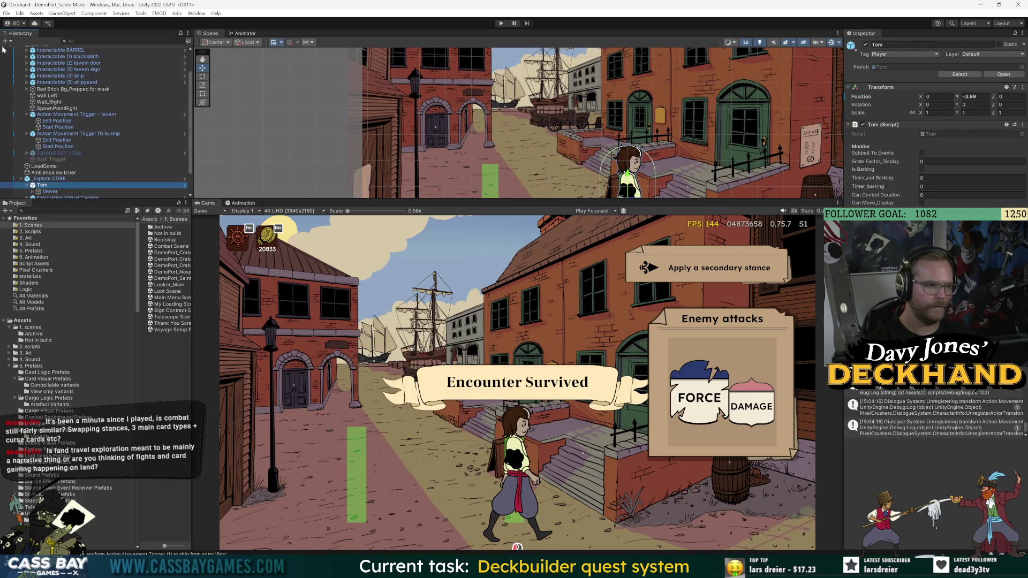
Step: Under Red Brick Bg_Prepped for mask, make the Tavern Foreground Mask active
{"action": "left_click", "coordinate": [27, 89]}
{"action": "left_click", "coordinate": [54, 96]}
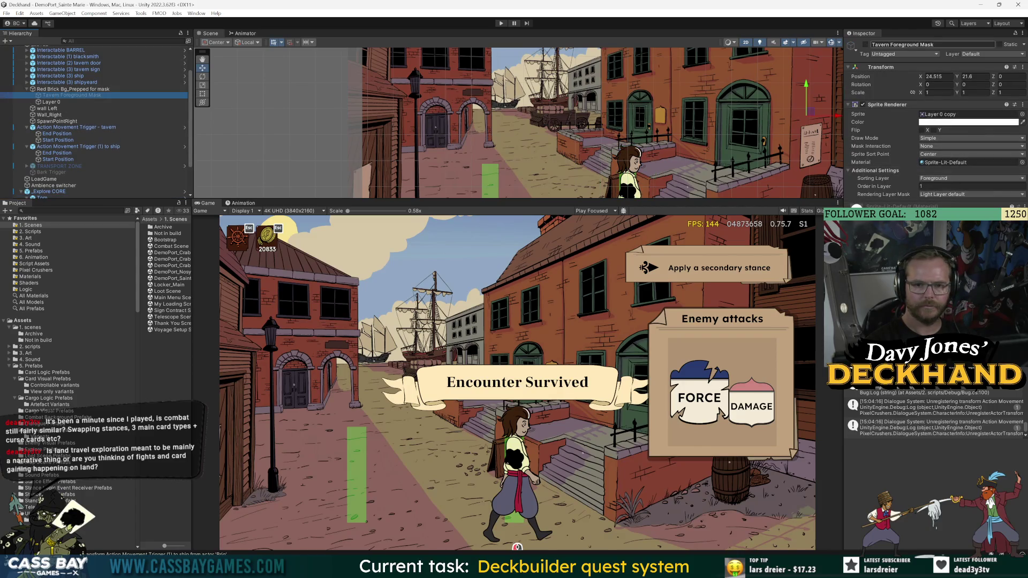
{"action": "left_click", "coordinate": [866, 45]}
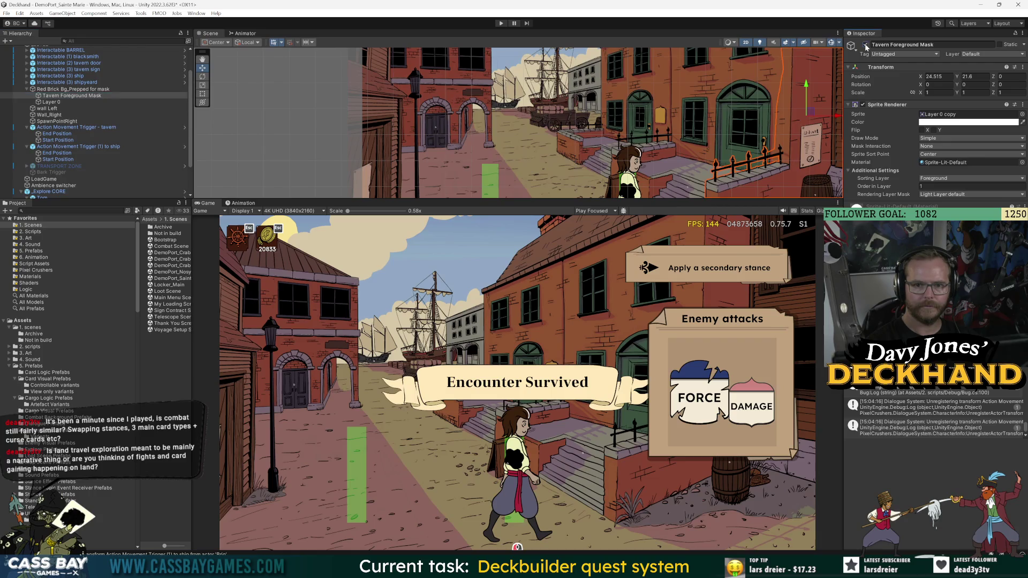
{"action": "left_click", "coordinate": [940, 179]}
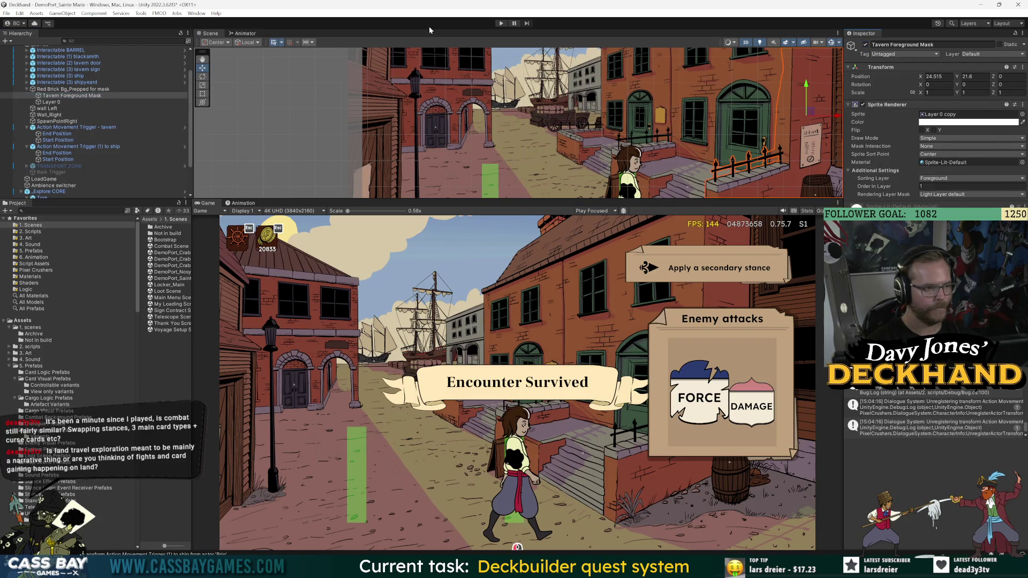
{"action": "left_click", "coordinate": [75, 57]}
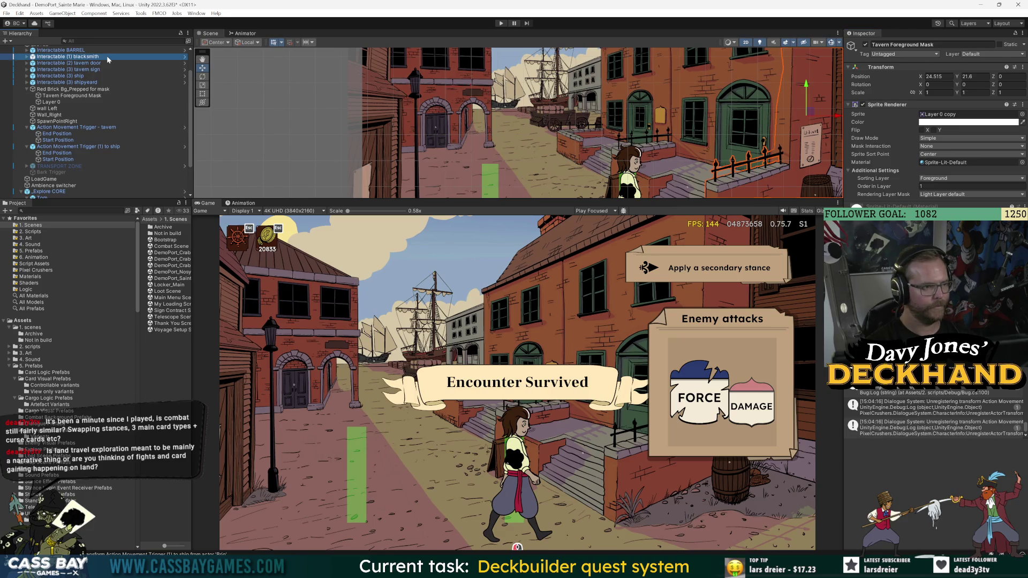
Step: Start the game, walk Tom to the tavern door and decline with Nevermind
{"action": "left_click", "coordinate": [501, 24]}
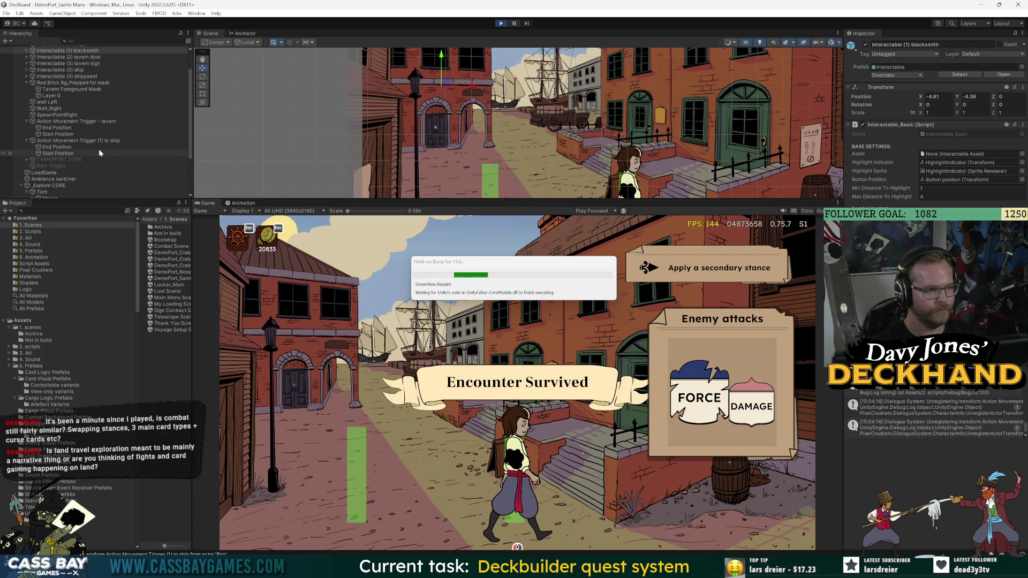
{"action": "key", "text": "d"}
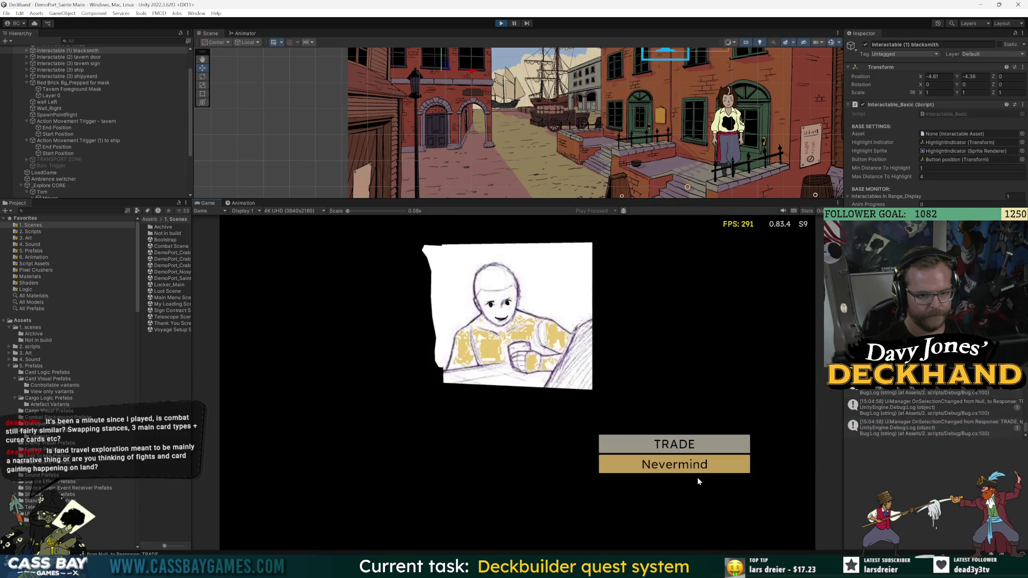
{"action": "left_click", "coordinate": [696, 471]}
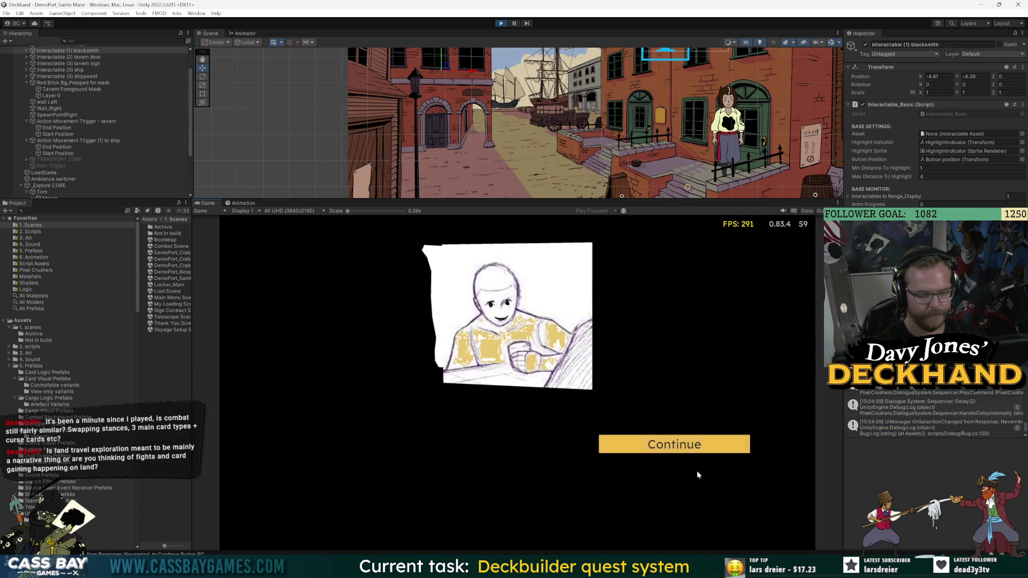
{"action": "left_click", "coordinate": [701, 451]}
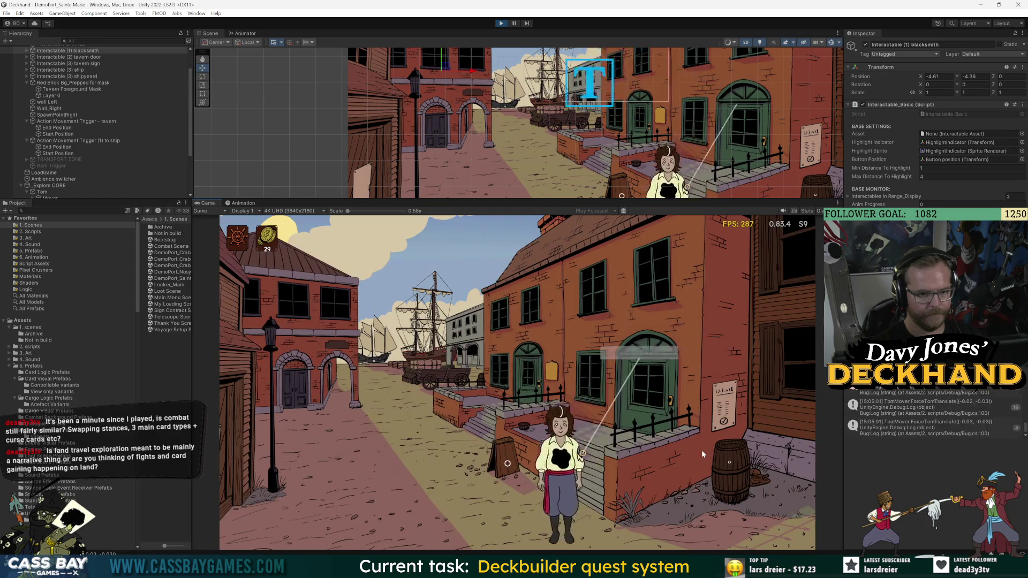
{"action": "key", "text": "d"}
{"action": "key", "text": "a"}
Step: Retry the tavern door dialogue choosing Nevermind, then stop and select the tavern action trigger
{"action": "left_click", "coordinate": [662, 354]}
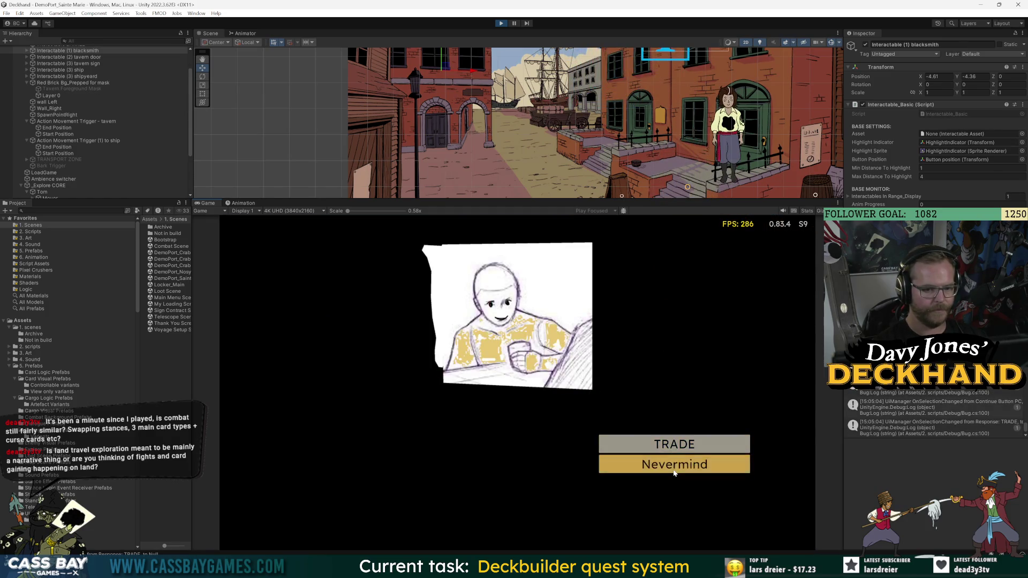
{"action": "left_click", "coordinate": [674, 470]}
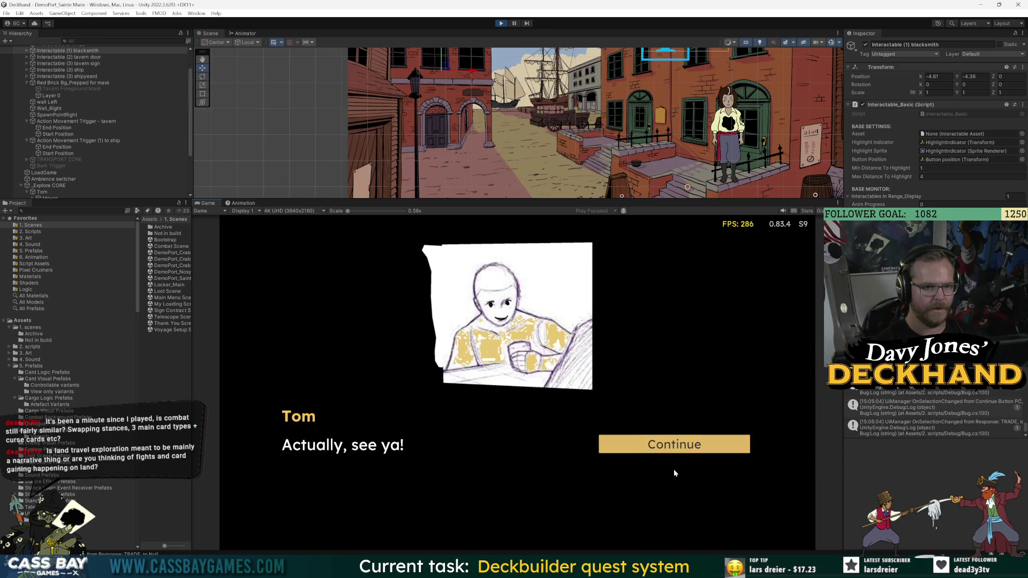
{"action": "left_click", "coordinate": [680, 444]}
{"action": "key", "text": "d"}
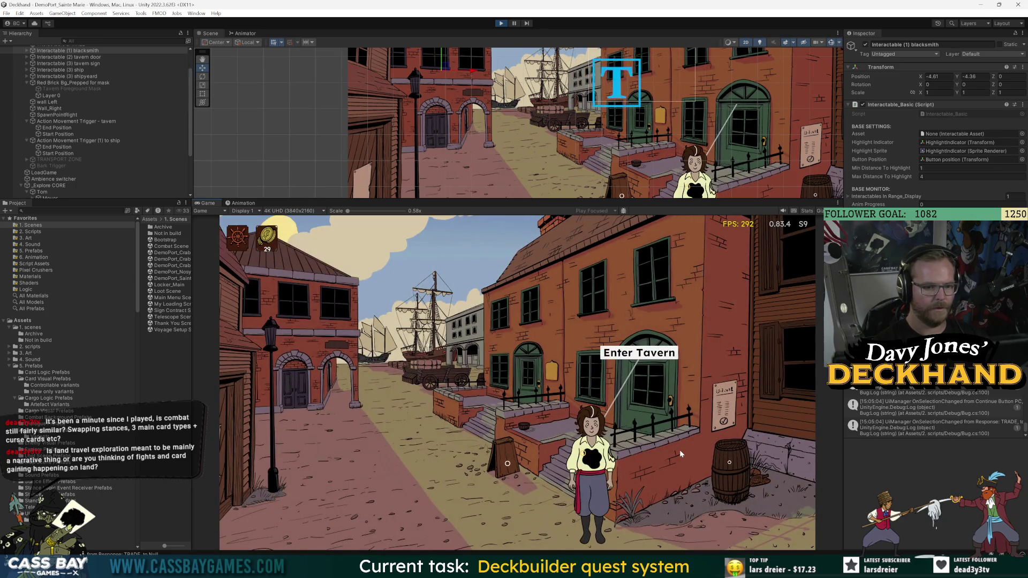
{"action": "left_click", "coordinate": [500, 23]}
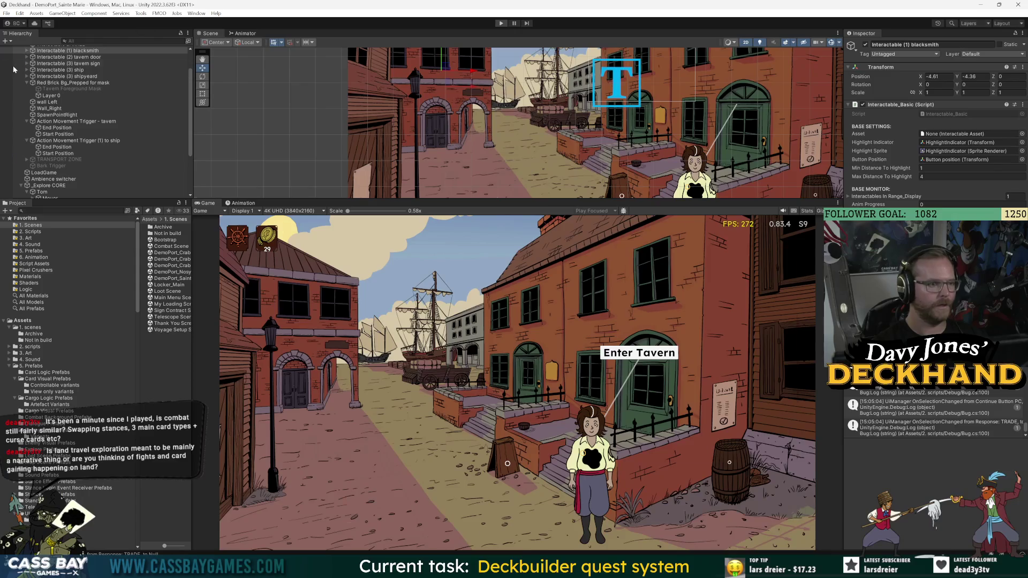
{"action": "left_click", "coordinate": [92, 128]}
{"action": "scroll", "coordinate": [934, 124], "scroll_direction": "down", "scroll_amount": 10}
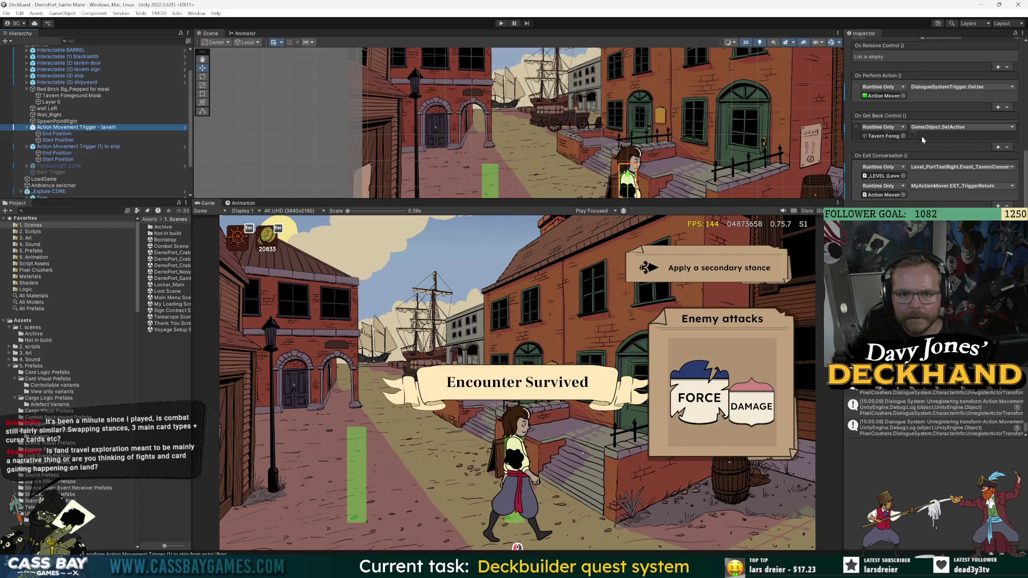
Step: Review the tavern trigger's components and On Exit Conversation events, then open MyActionMover.cs
{"action": "scroll", "coordinate": [937, 102], "scroll_direction": "up", "scroll_amount": 3}
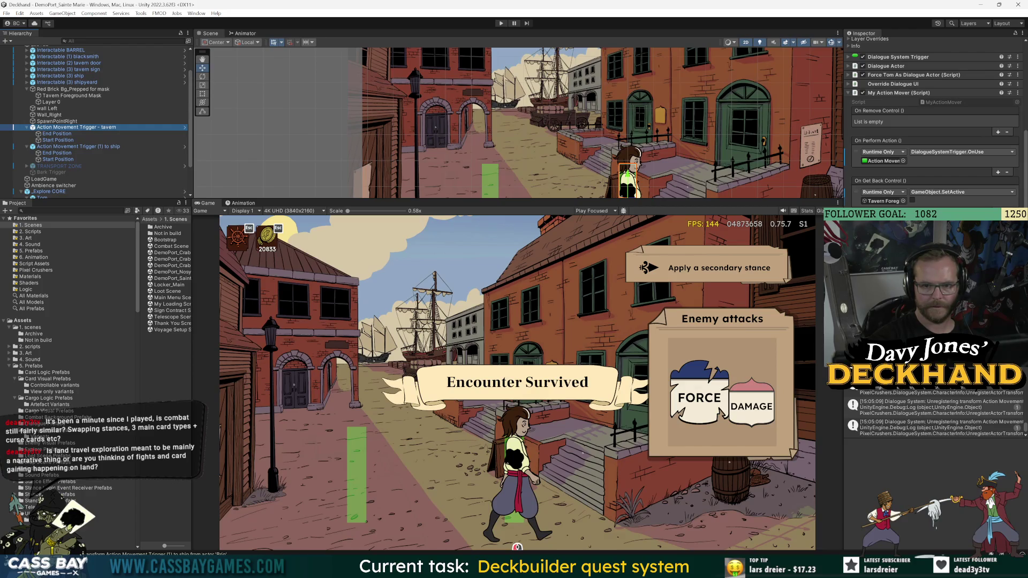
{"action": "scroll", "coordinate": [935, 123], "scroll_direction": "down", "scroll_amount": 2}
{"action": "scroll", "coordinate": [934, 123], "scroll_direction": "down", "scroll_amount": 1}
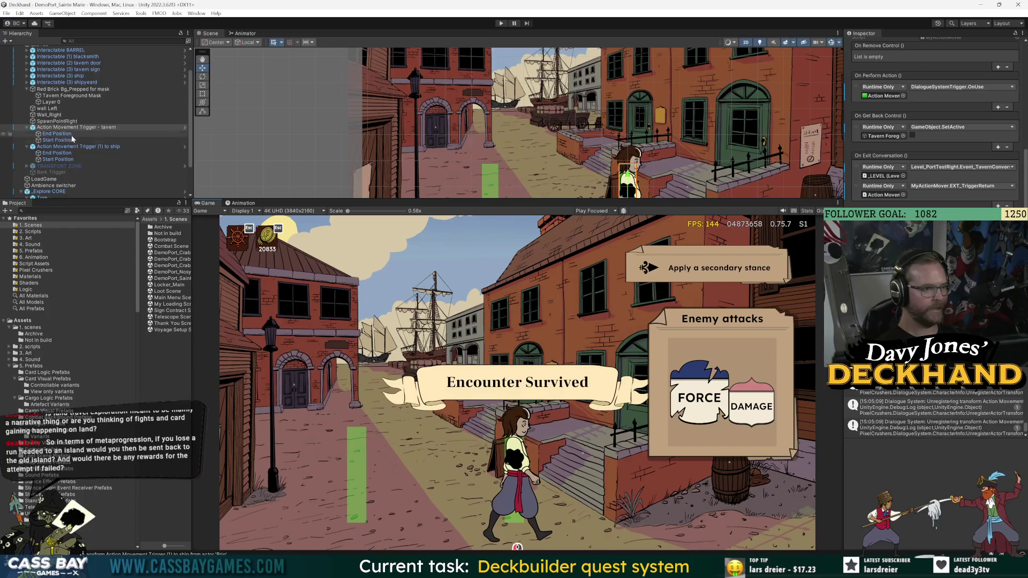
{"action": "scroll", "coordinate": [925, 159], "scroll_direction": "up", "scroll_amount": 5}
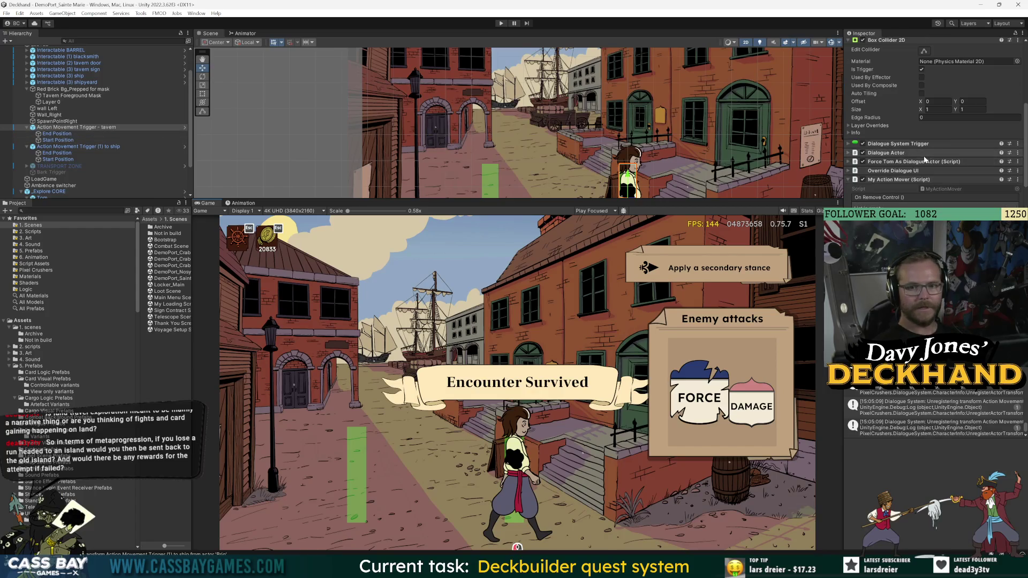
{"action": "double_click", "coordinate": [953, 187]}
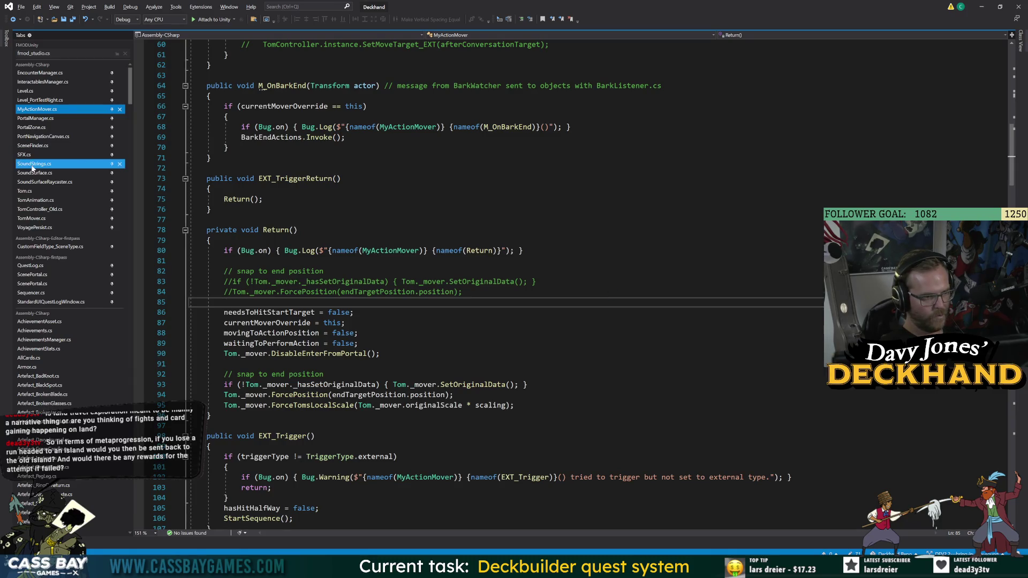
Step: In TomAnimation.cs, inspect how GetSpeed uses _scaleDeltaAbs and scaleFactorCapped
{"action": "left_click", "coordinate": [35, 201]}
{"action": "left_click", "coordinate": [214, 260]}
{"action": "scroll", "coordinate": [535, 267], "scroll_direction": "down", "scroll_amount": 20}
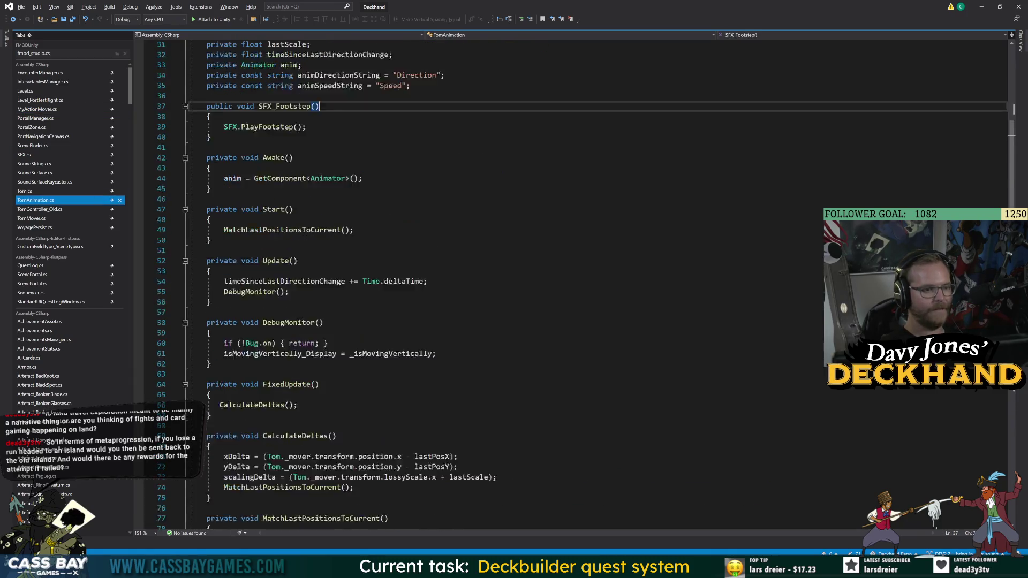
{"action": "left_click", "coordinate": [286, 313]}
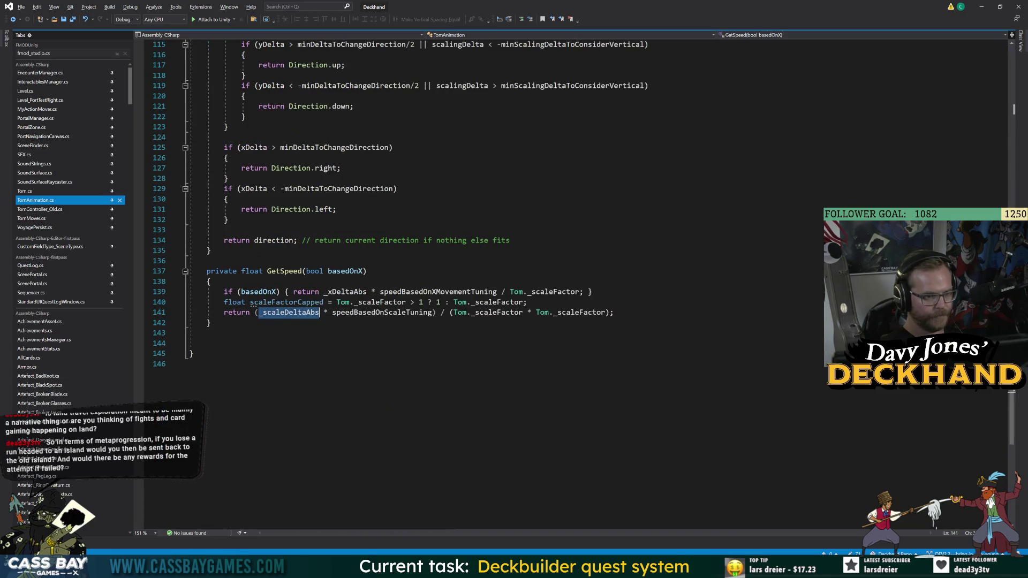
{"action": "left_click", "coordinate": [170, 364]}
{"action": "double_click", "coordinate": [289, 313]}
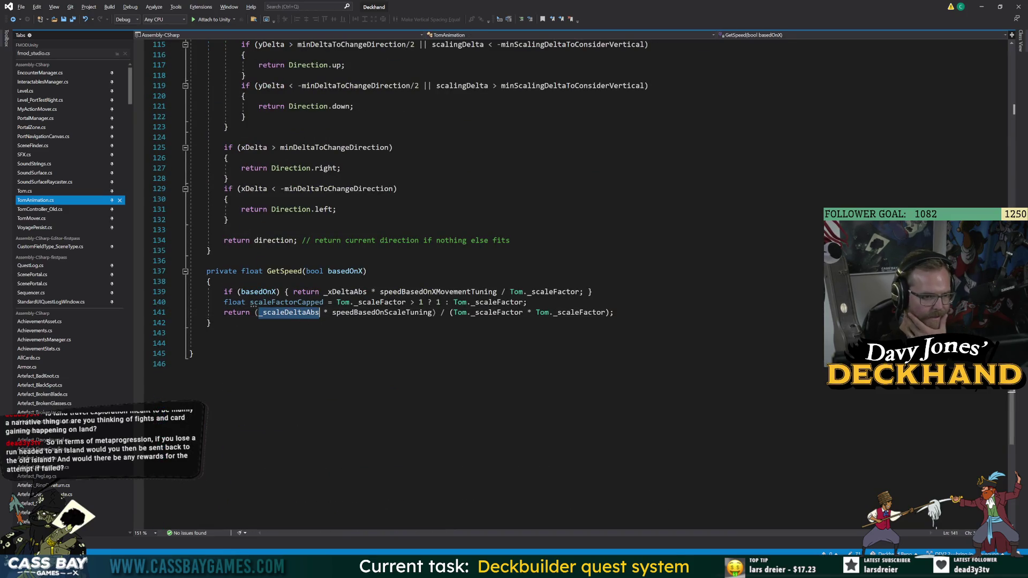
{"action": "left_click", "coordinate": [374, 313]}
{"action": "left_click", "coordinate": [267, 354]}
{"action": "double_click", "coordinate": [291, 314]}
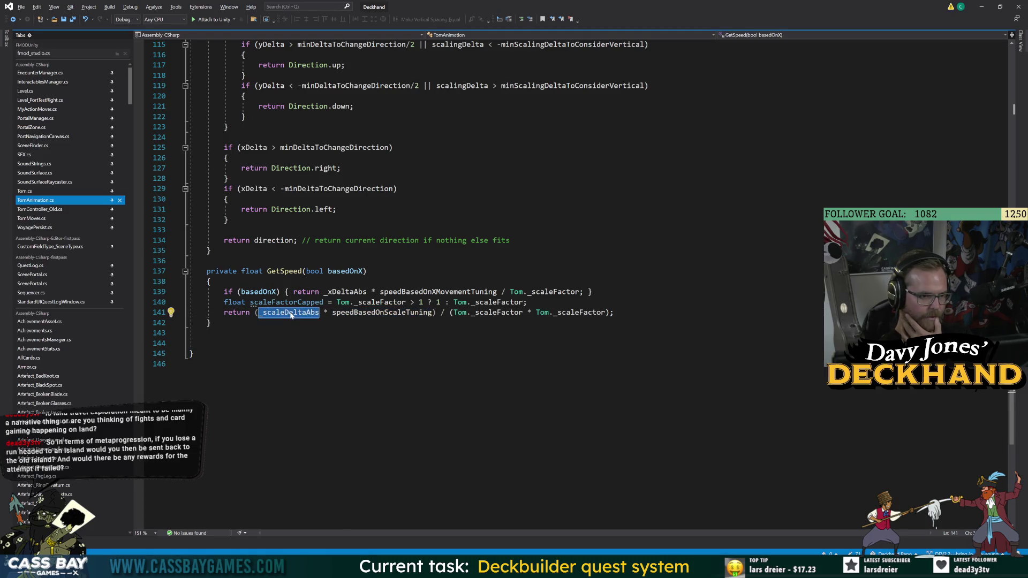
{"action": "left_click", "coordinate": [225, 333]}
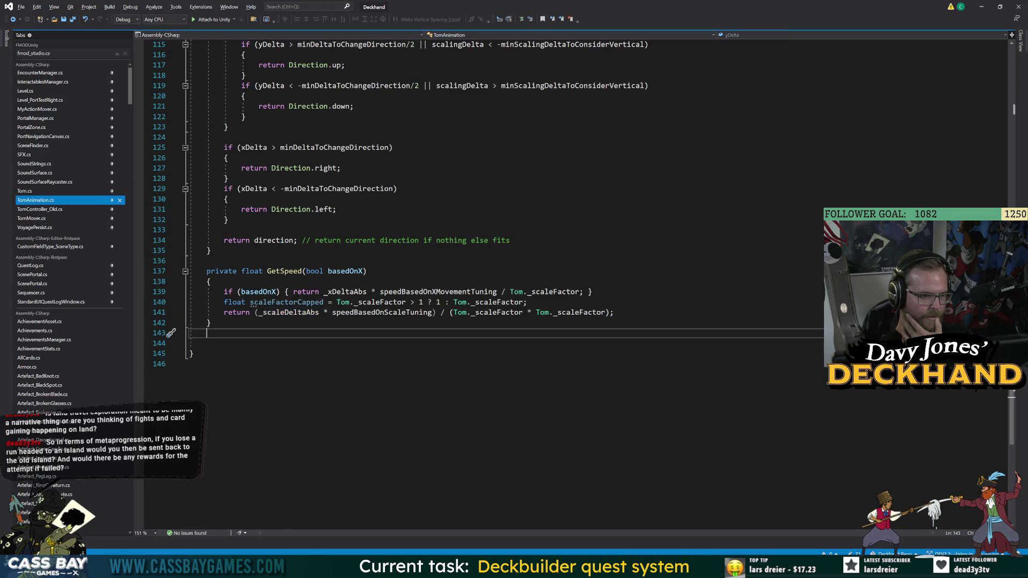
{"action": "left_click", "coordinate": [286, 302]}
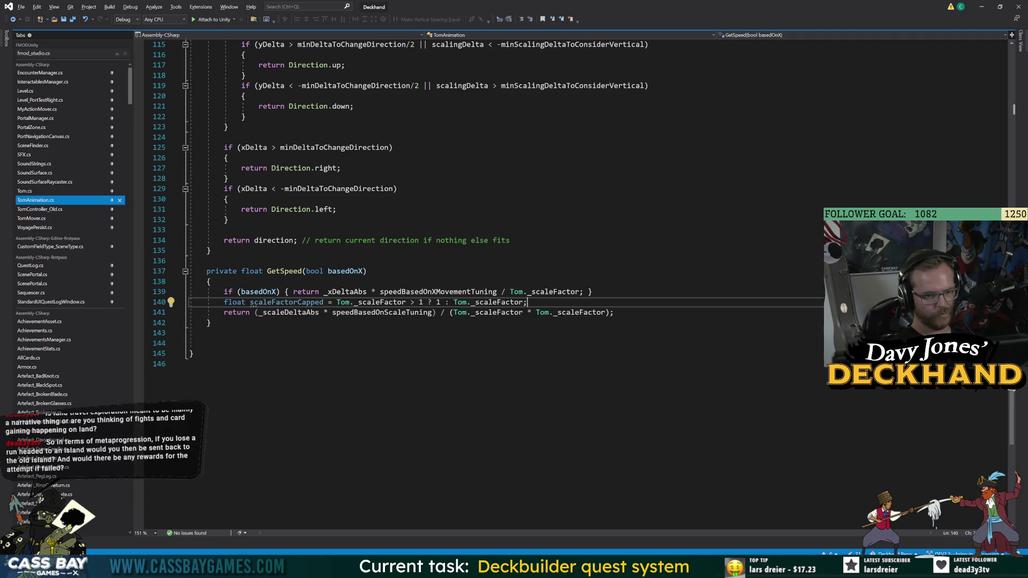
Step: Delete the unused scaleFactorCapped line 140 and leave a blank line in its place
{"action": "key", "text": "ctrl+r"}
{"action": "key", "text": "ctrl+r"}
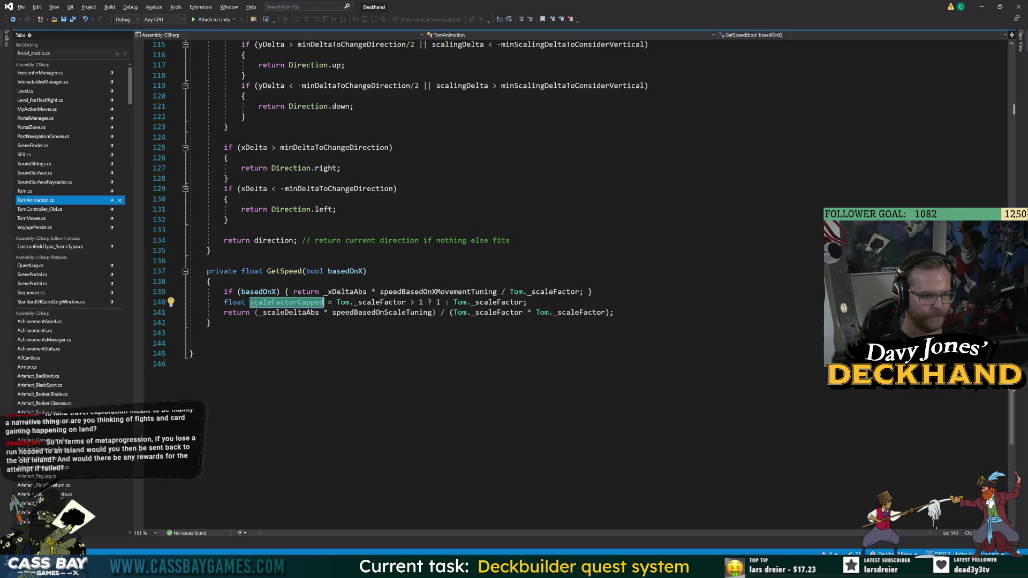
{"action": "left_click", "coordinate": [214, 332]}
{"action": "left_click_drag", "start_coordinate": [528, 302], "coordinate": [190, 302]}
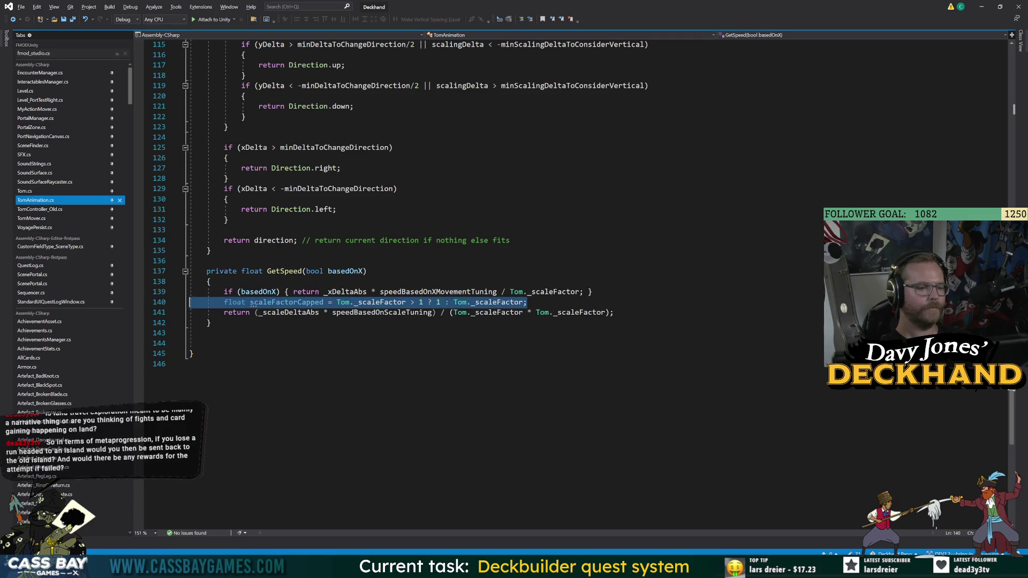
{"action": "key", "text": "BackSpace"}
{"action": "key", "text": "BackSpace"}
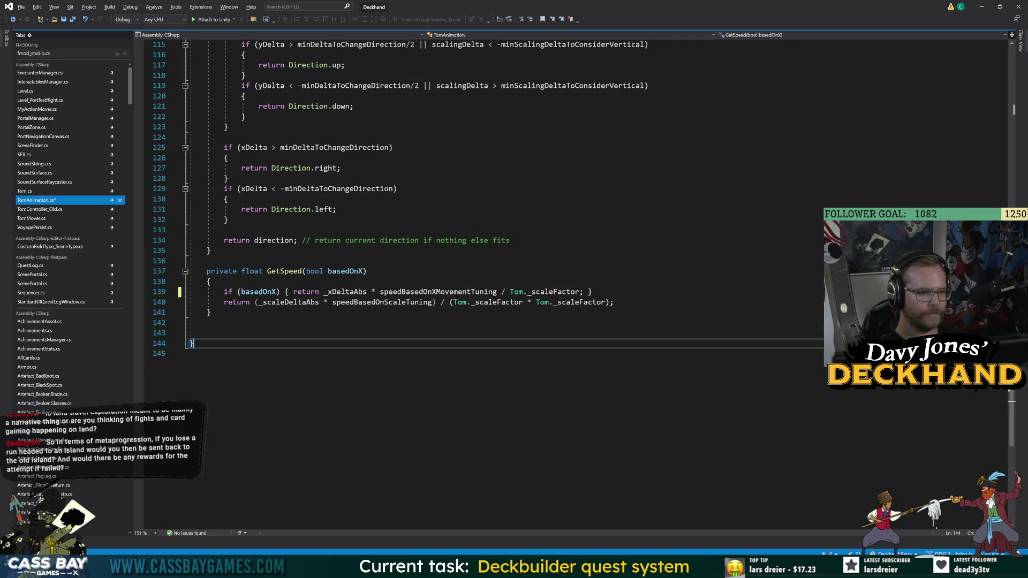
{"action": "key", "text": "Return"}
Step: Add 'float deltaToUse = _scaleDeltaAbs > _yDeltaAbs ? _scaleDeltaAbs : _yDeltaAbs;' and save
{"action": "type", "text": "f"}
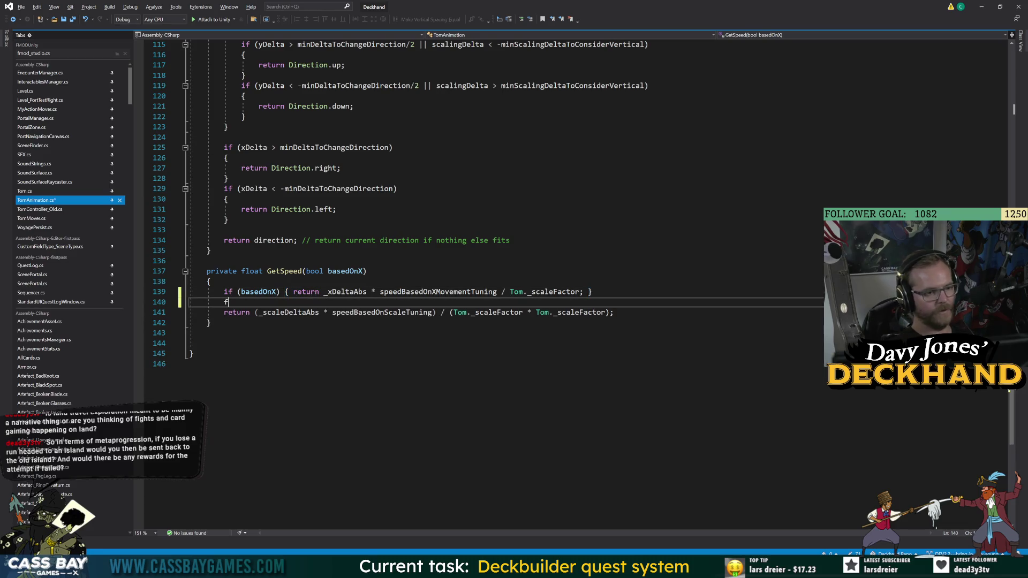
{"action": "type", "text": "loat de"}
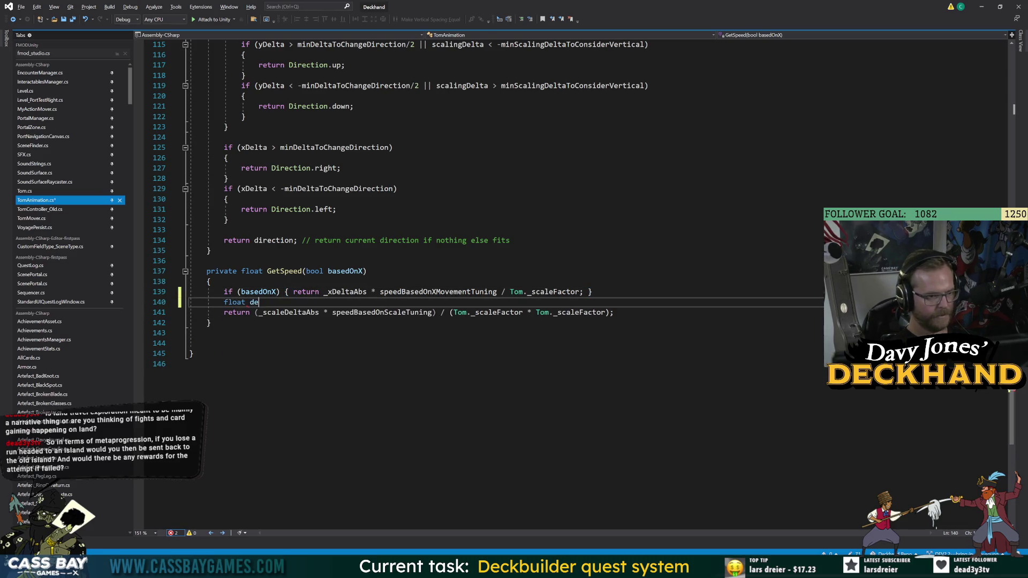
{"action": "type", "text": "ltaToU"}
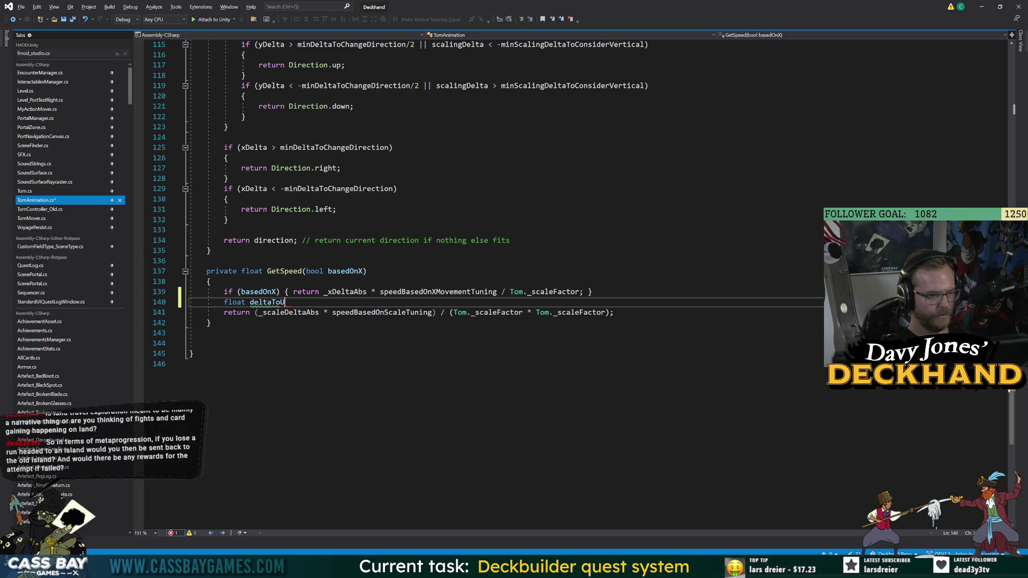
{"action": "type", "text": "se = _scaleD"}
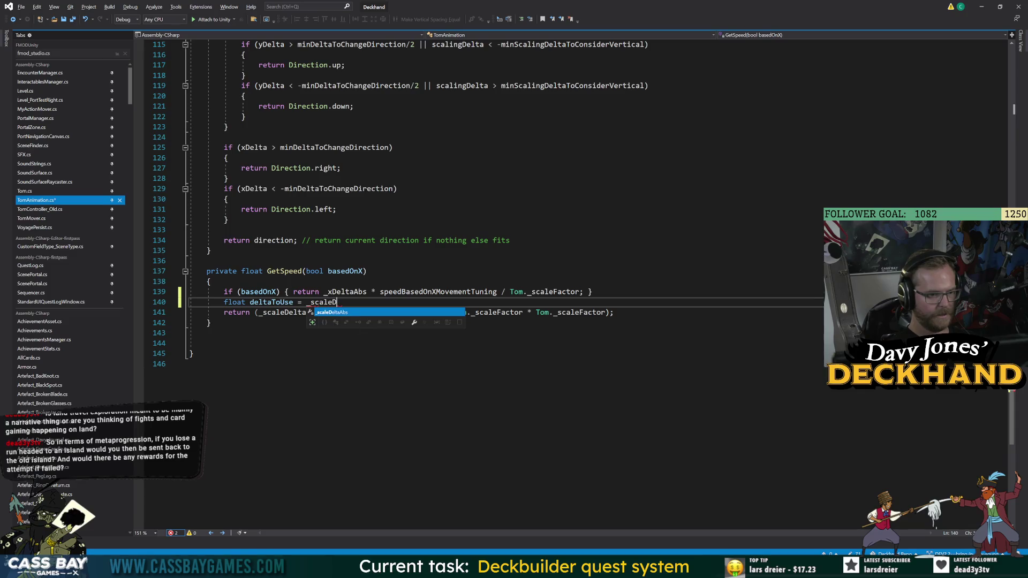
{"action": "key", "text": "Tab"}
{"action": "type", "text": ">"}
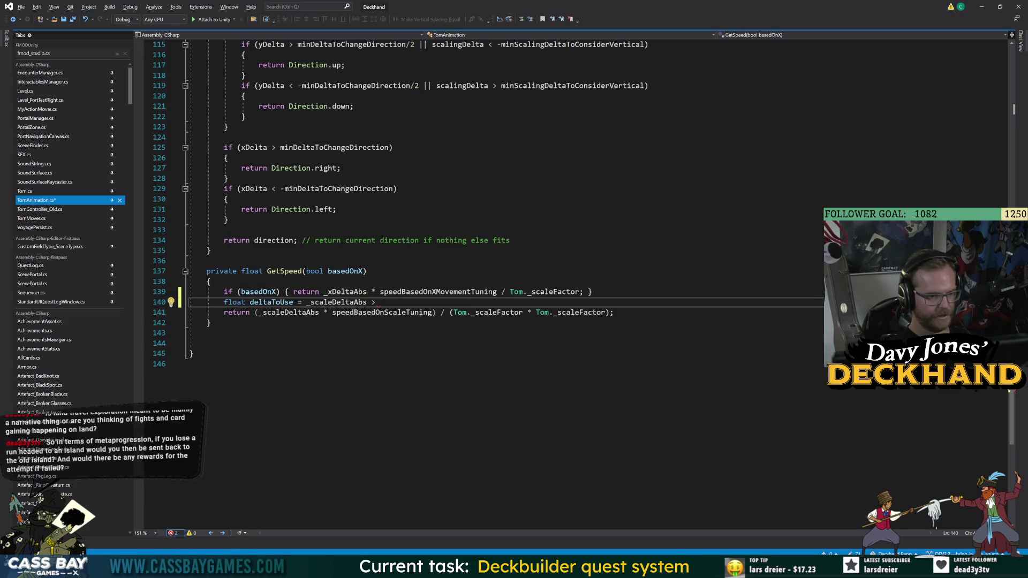
{"action": "type", "text": " _y"}
{"action": "key", "text": "Tab"}
{"action": "type", "text": "? _scal"}
{"action": "key", "text": "Tab"}
{"action": "type", "text": ":P"}
{"action": "key", "text": "BackSpace"}
{"action": "key", "text": "BackSpace"}
{"action": "type", "text": "yD"}
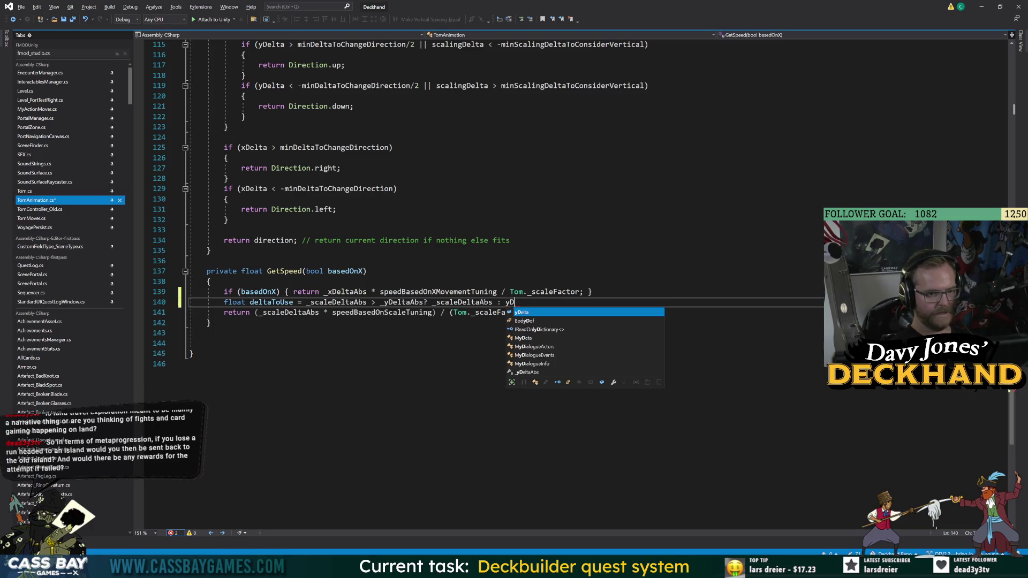
{"action": "key", "text": "Tab"}
{"action": "type", "text": "Abs"}
{"action": "key", "text": "BackSpace"}
{"action": "key", "text": "BackSpace"}
{"action": "key", "text": "BackSpace"}
{"action": "type", "text": "_ys"}
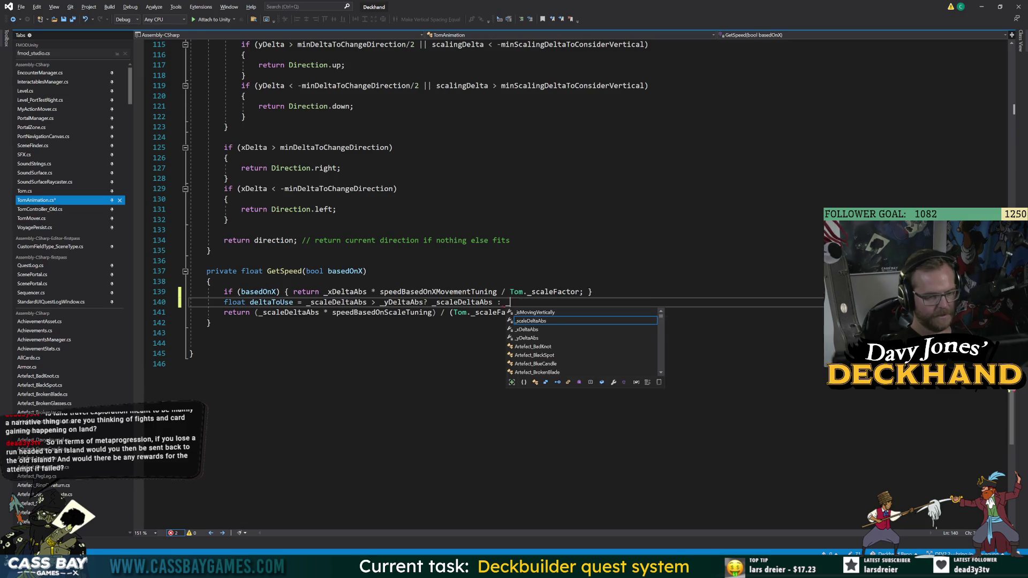
{"action": "key", "text": "Tab"}
{"action": "type", "text": ";"}
{"action": "key", "text": "ctrl+s"}
Step: Replace _scaleDeltaAbs in GetSpeed's return with deltaToUse, save, and return to Unity
{"action": "double_click", "coordinate": [287, 312]}
{"action": "type", "text": "deltaToUse"}
{"action": "left_click", "coordinate": [193, 364]}
{"action": "key", "text": "ctrl+s"}
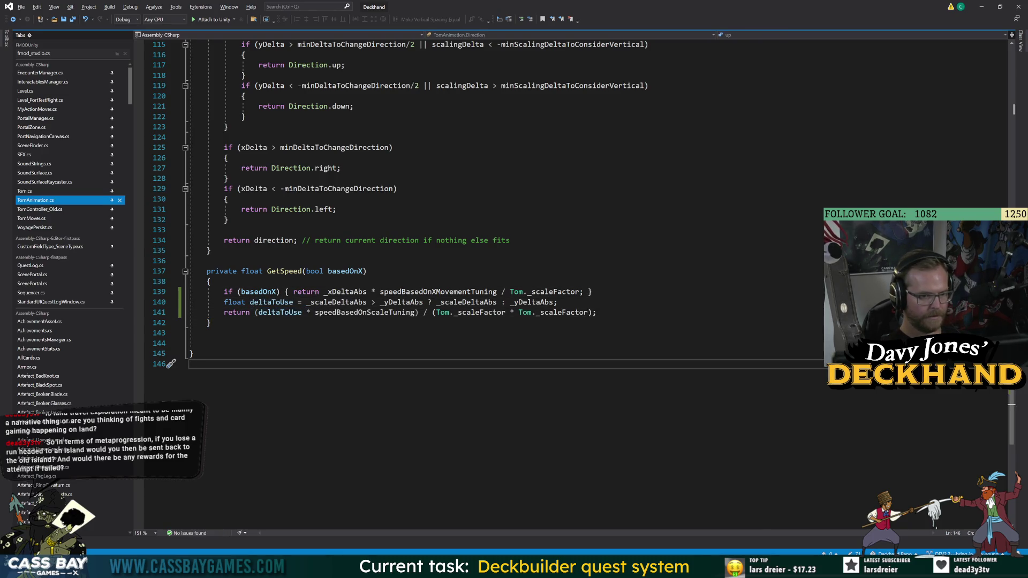
{"action": "left_click", "coordinate": [638, 566]}
{"action": "left_click", "coordinate": [595, 522]}
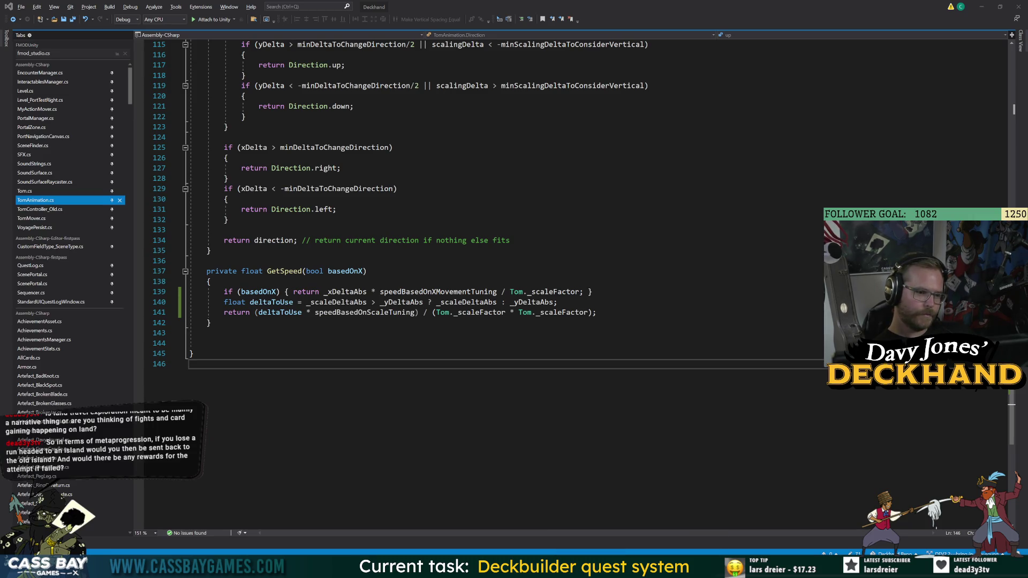
{"action": "key", "text": "alt+Tab"}
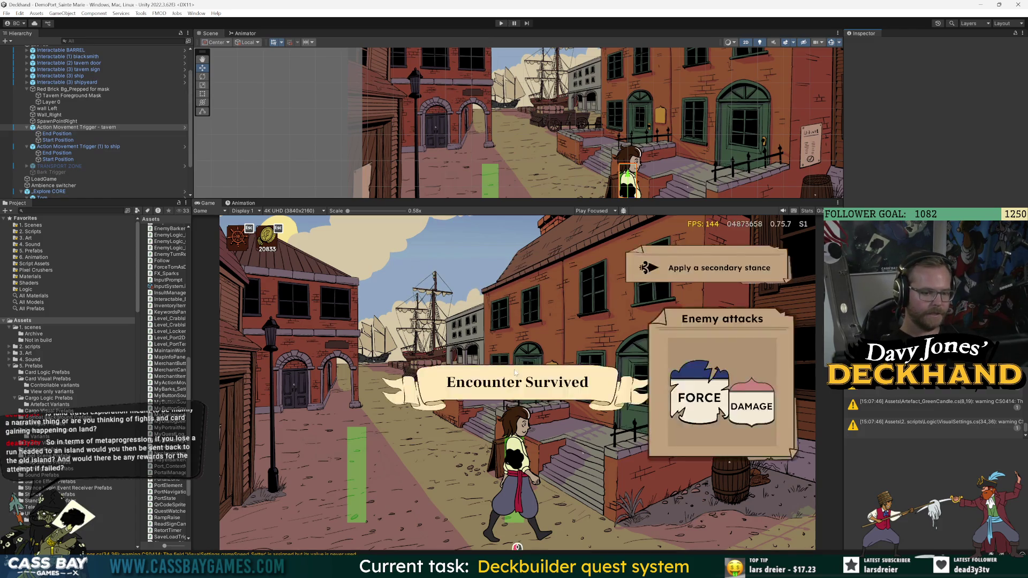
Step: Play-test walking Tom to the tavern door and choosing Nevermind on the trade offer
{"action": "left_click", "coordinate": [503, 24]}
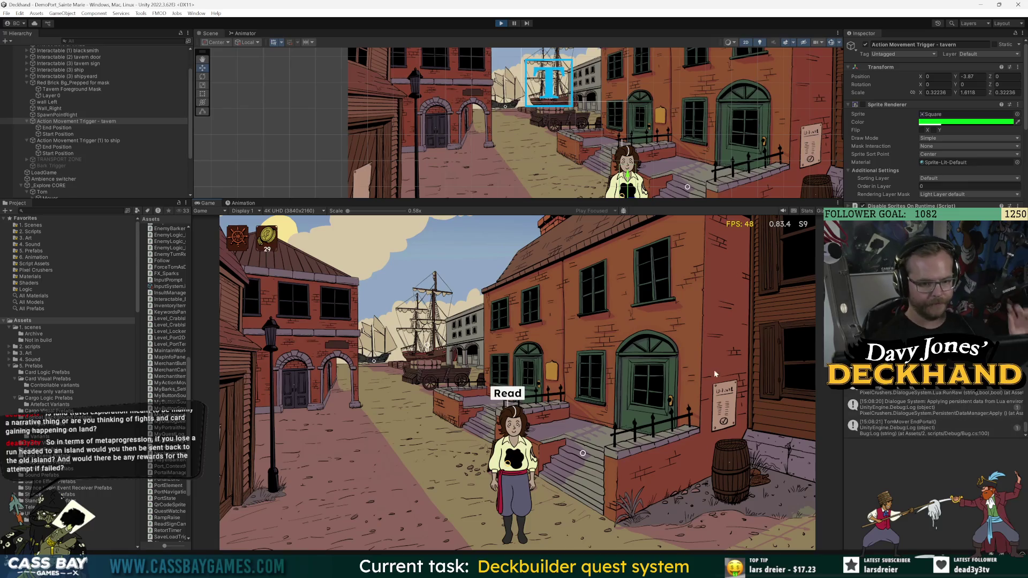
{"action": "left_click", "coordinate": [644, 364]}
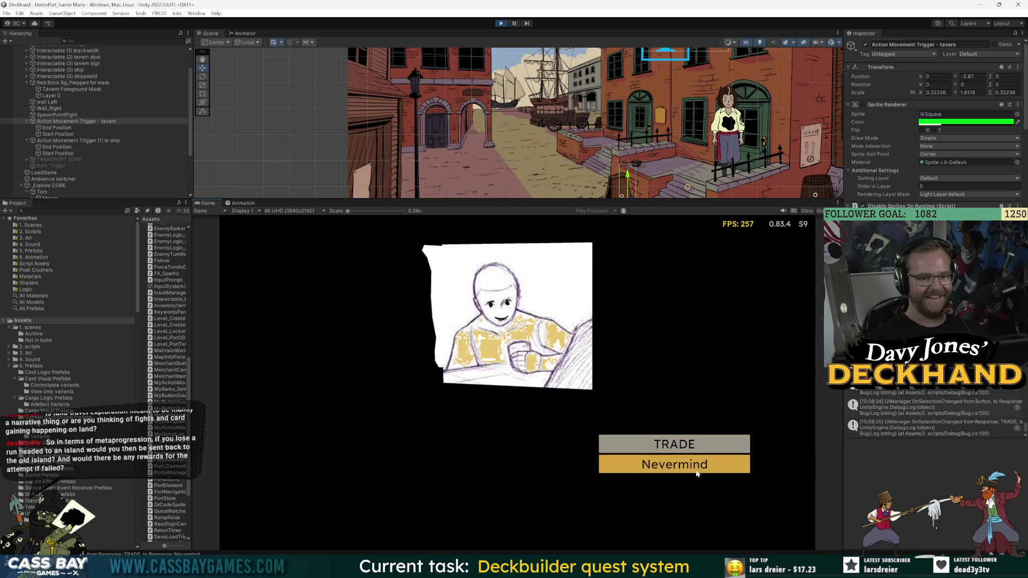
{"action": "left_click", "coordinate": [695, 465]}
{"action": "key", "text": "alt+Tab"}
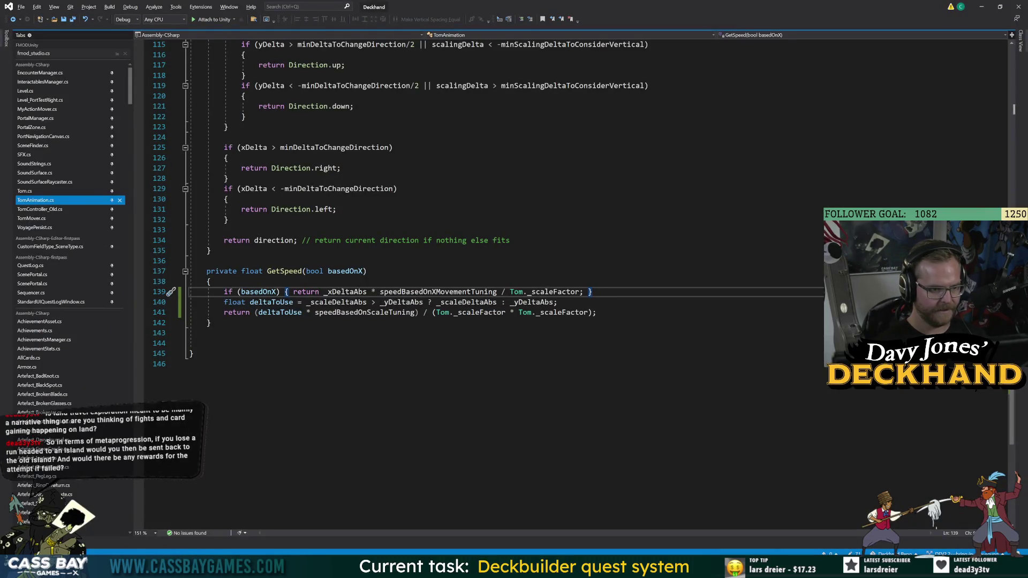
Step: Change the deltaToUse fallback on line 140 to _yDeltaAbs/2
{"action": "double_click", "coordinate": [402, 303]}
{"action": "key", "text": "shift+alt+period"}
{"action": "left_click", "coordinate": [553, 302]}
{"action": "type", "text": "/2"}
{"action": "left_click", "coordinate": [190, 364]}
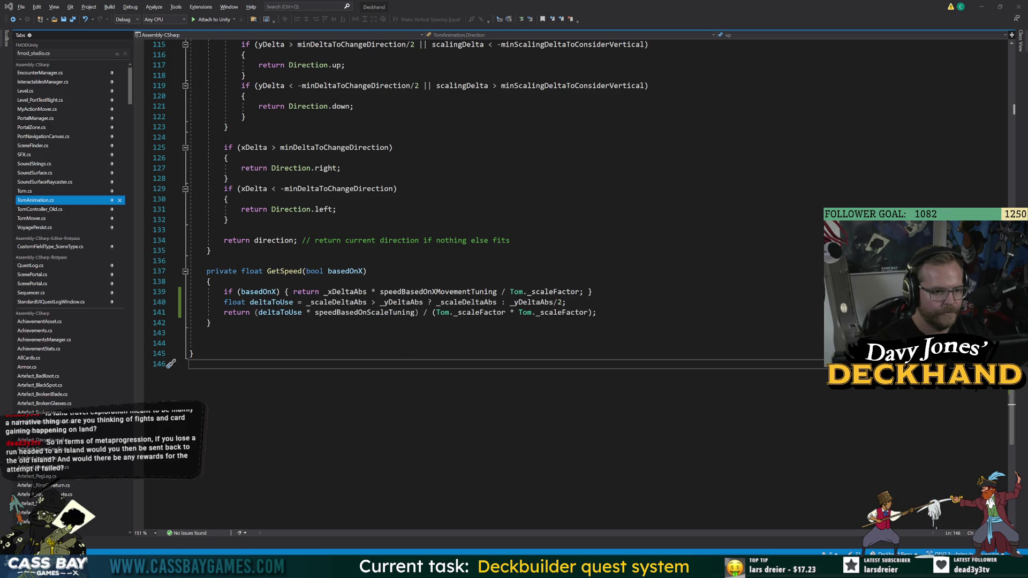
{"action": "key", "text": "alt+Tab"}
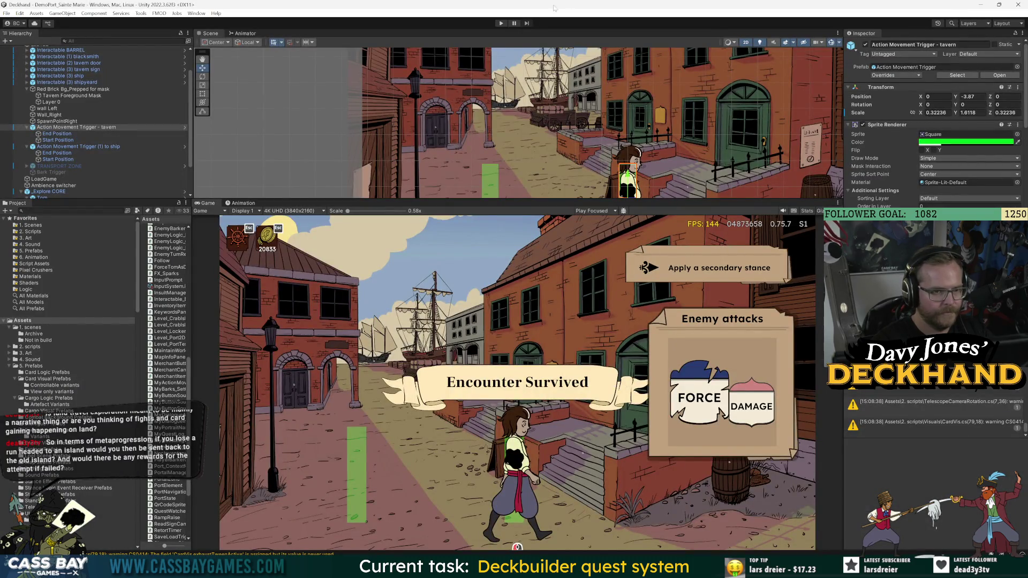
Step: Play-test walking to the tavern, declining the trade, returning to the door, then stop
{"action": "left_click", "coordinate": [501, 23]}
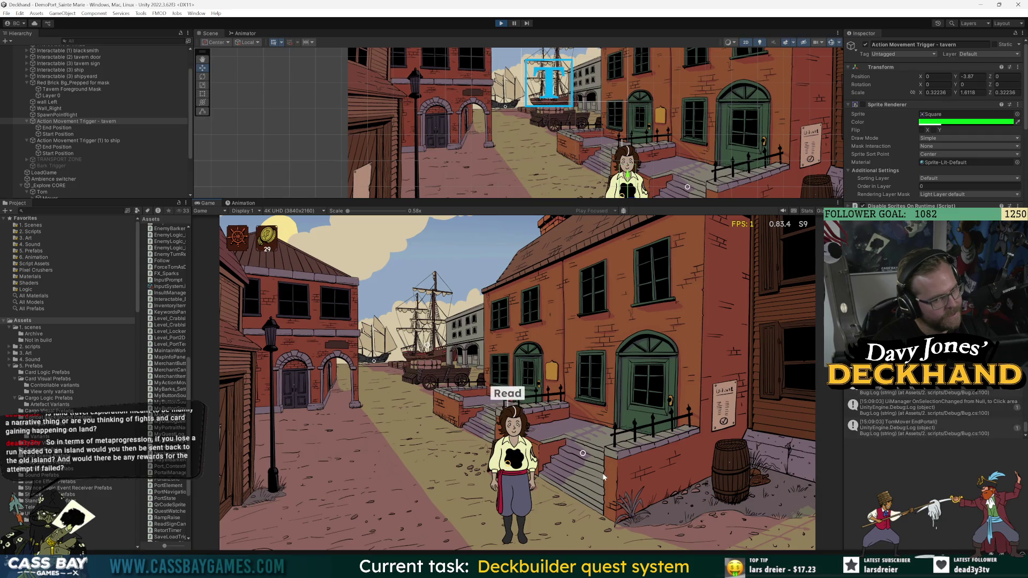
{"action": "left_click", "coordinate": [653, 504]}
{"action": "left_click", "coordinate": [639, 383]}
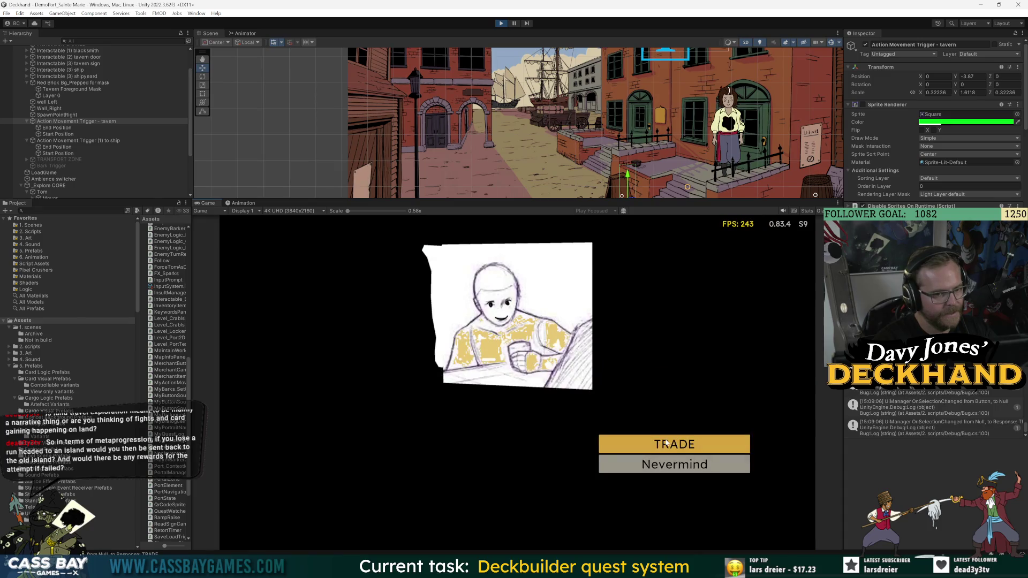
{"action": "left_click", "coordinate": [682, 469]}
{"action": "left_click", "coordinate": [691, 439]}
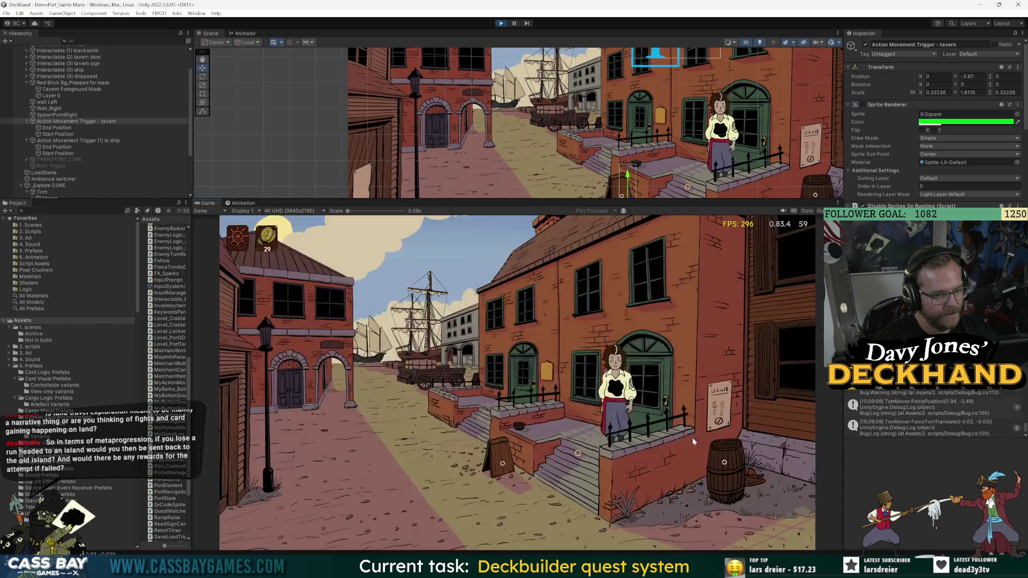
{"action": "left_click", "coordinate": [643, 364]}
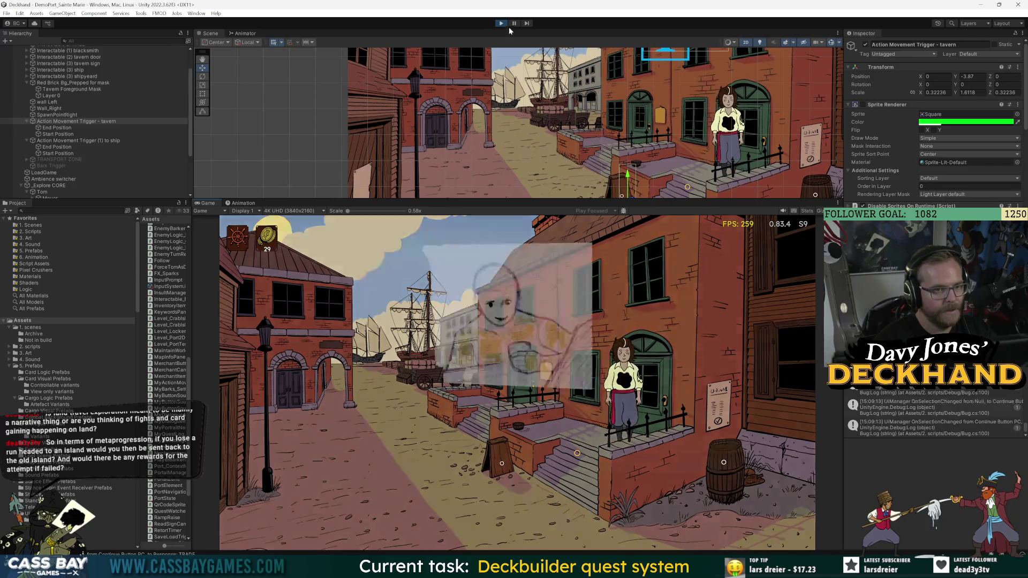
{"action": "left_click", "coordinate": [501, 24]}
Step: Deactivate Tavern Foreground Mask, then replay the tavern visit and decline the trade
{"action": "left_click", "coordinate": [60, 96]}
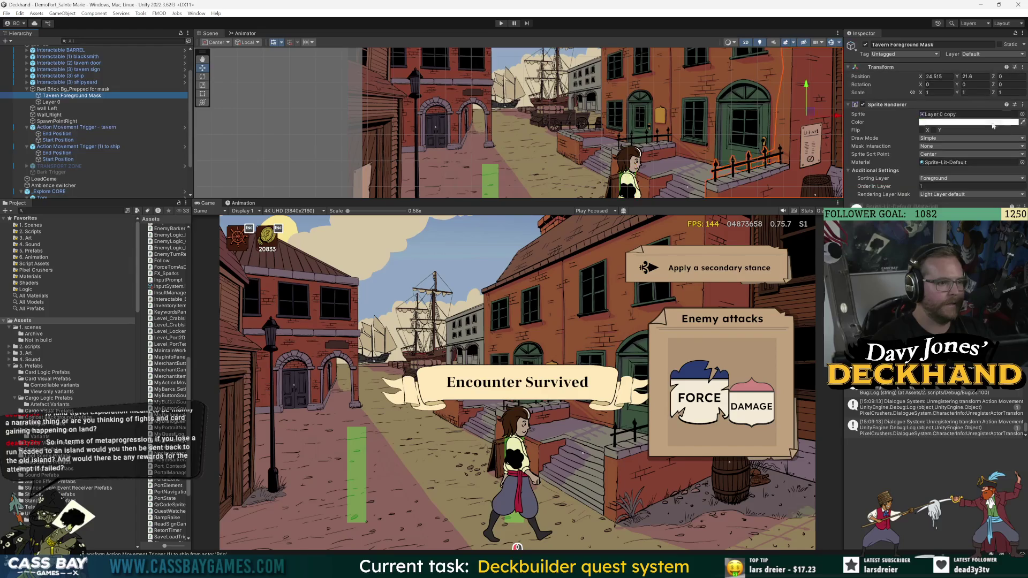
{"action": "left_click", "coordinate": [865, 45]}
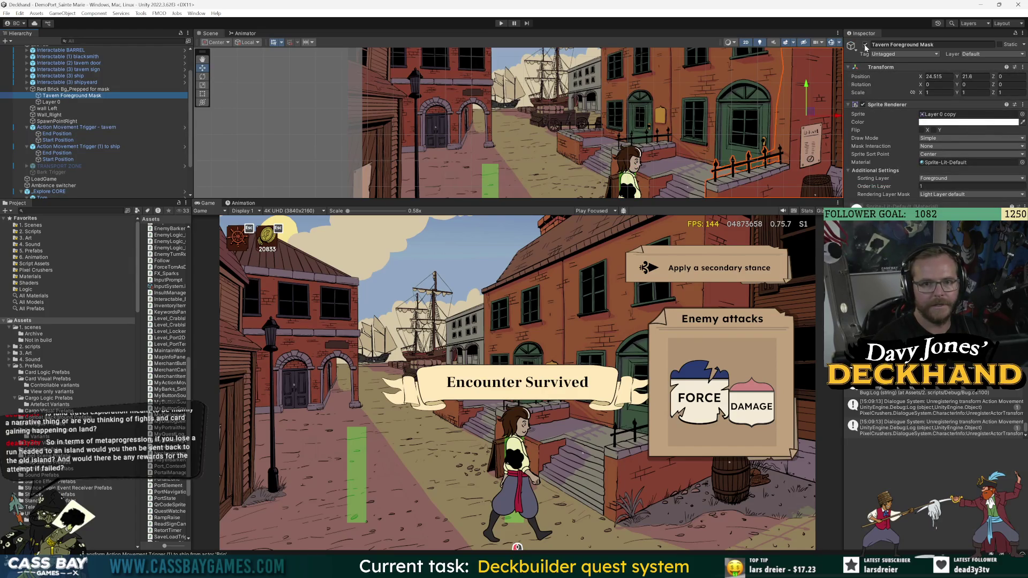
{"action": "left_click", "coordinate": [500, 24]}
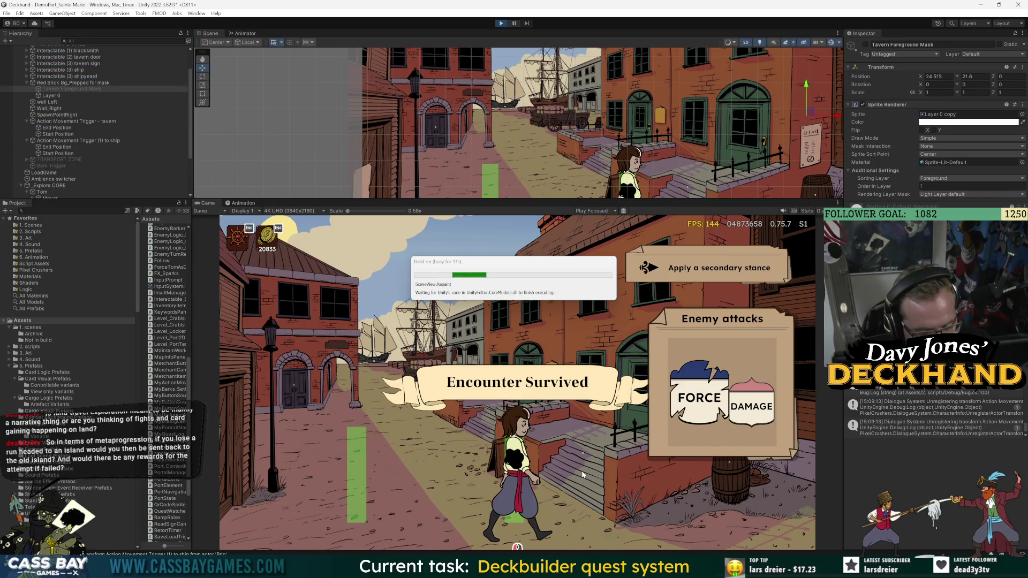
{"action": "left_click", "coordinate": [637, 353]}
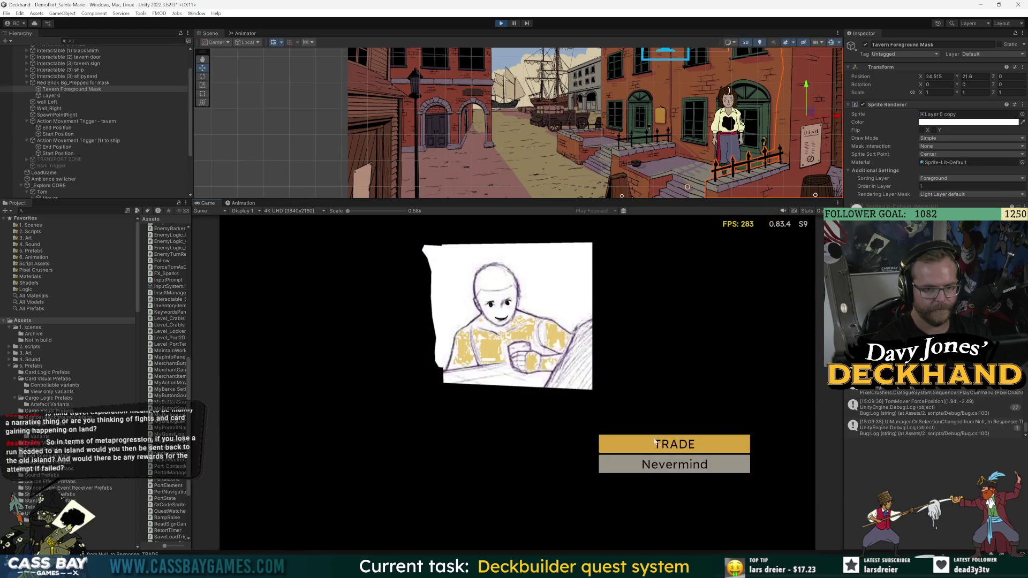
{"action": "left_click", "coordinate": [666, 457]}
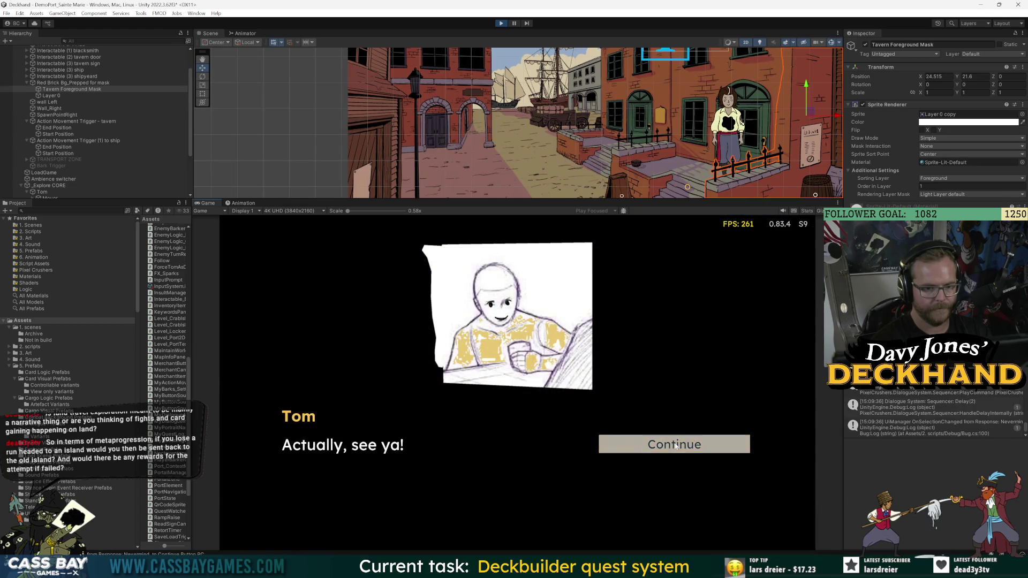
{"action": "left_click", "coordinate": [674, 446]}
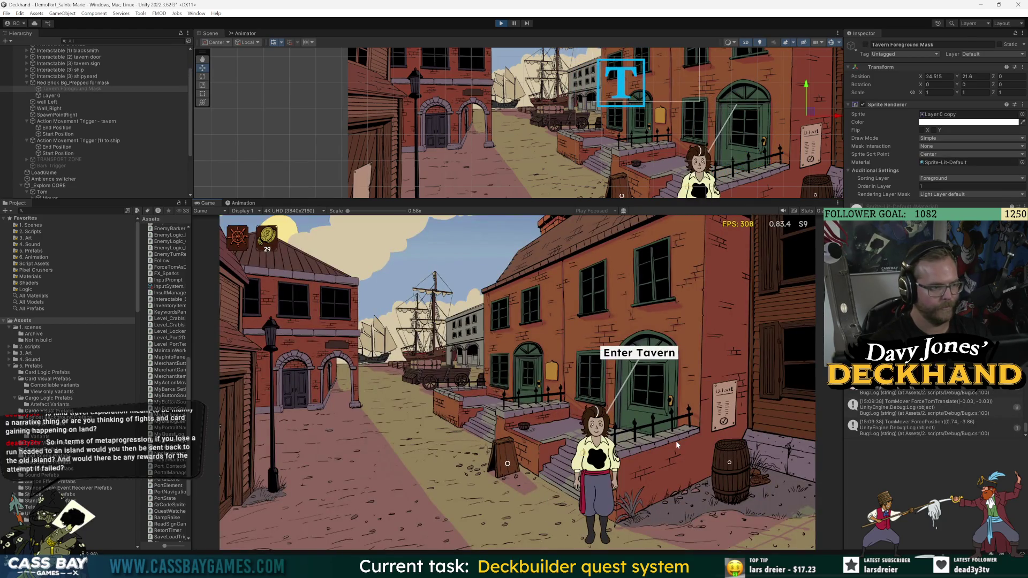
Step: Walk Tom to read the notice sign, head to the shipyard ship, then stop playing
{"action": "key", "text": "Left"}
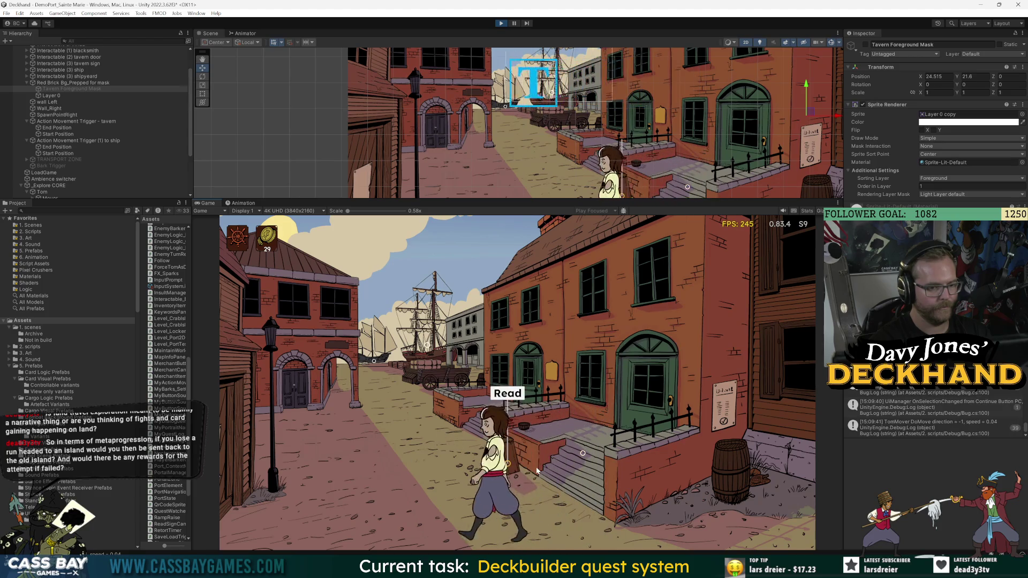
{"action": "left_click", "coordinate": [518, 395]}
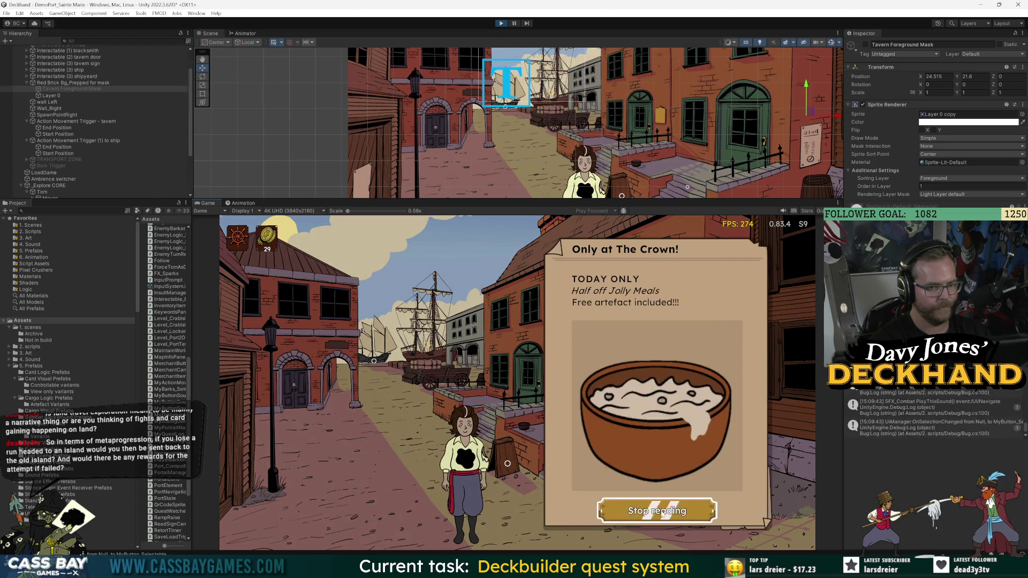
{"action": "left_click", "coordinate": [657, 510]}
{"action": "key", "text": "Left"}
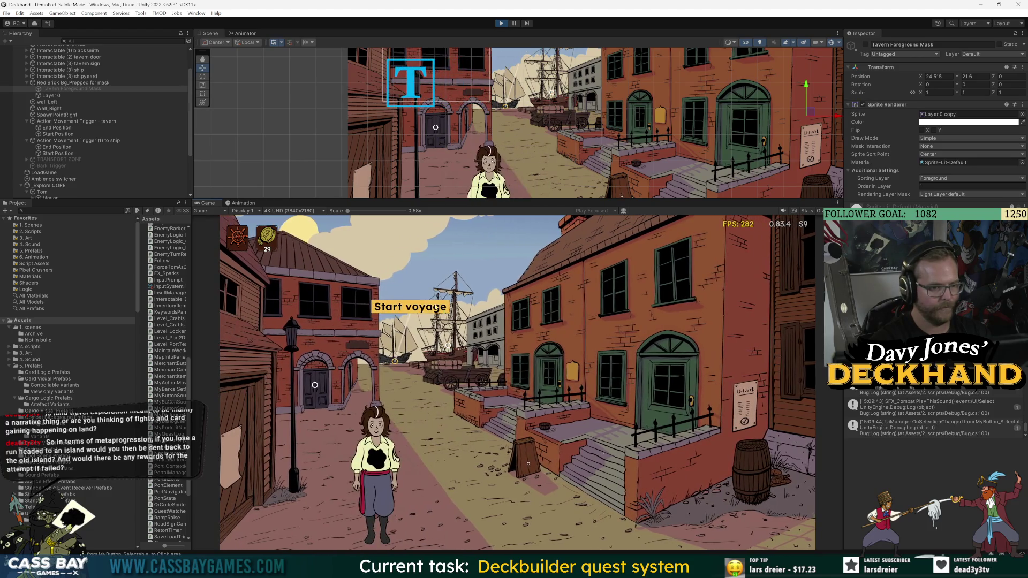
{"action": "left_click", "coordinate": [436, 308]}
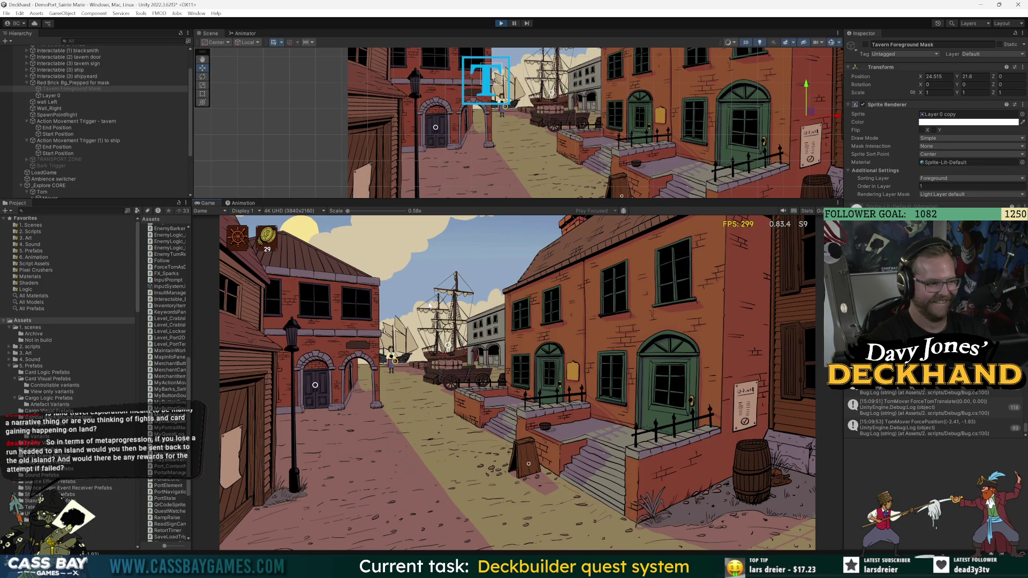
{"action": "left_click", "coordinate": [500, 24]}
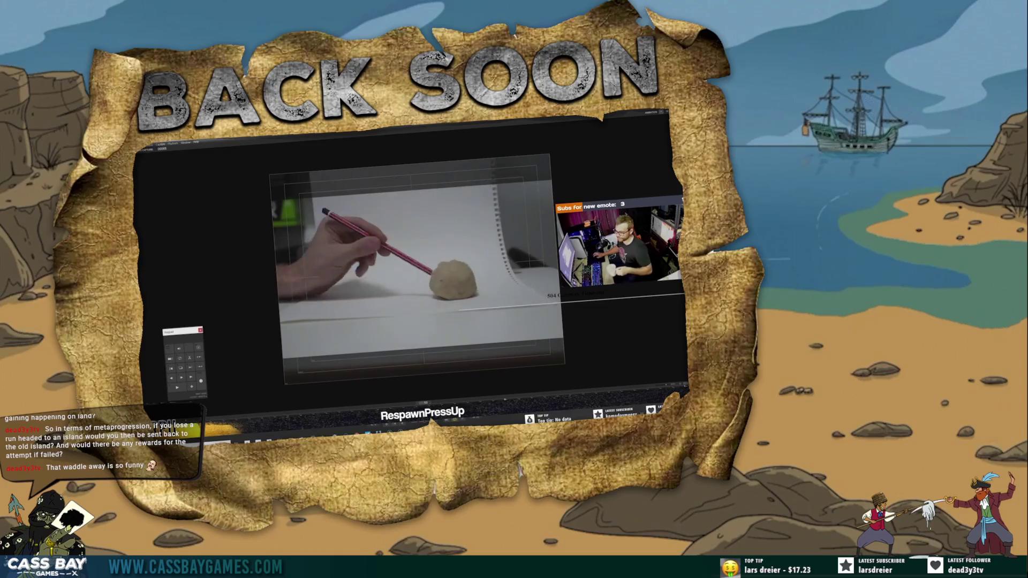
Step: Return to the Unity Editor to play through the port scene encounter
{"action": "key", "text": "alt+Tab"}
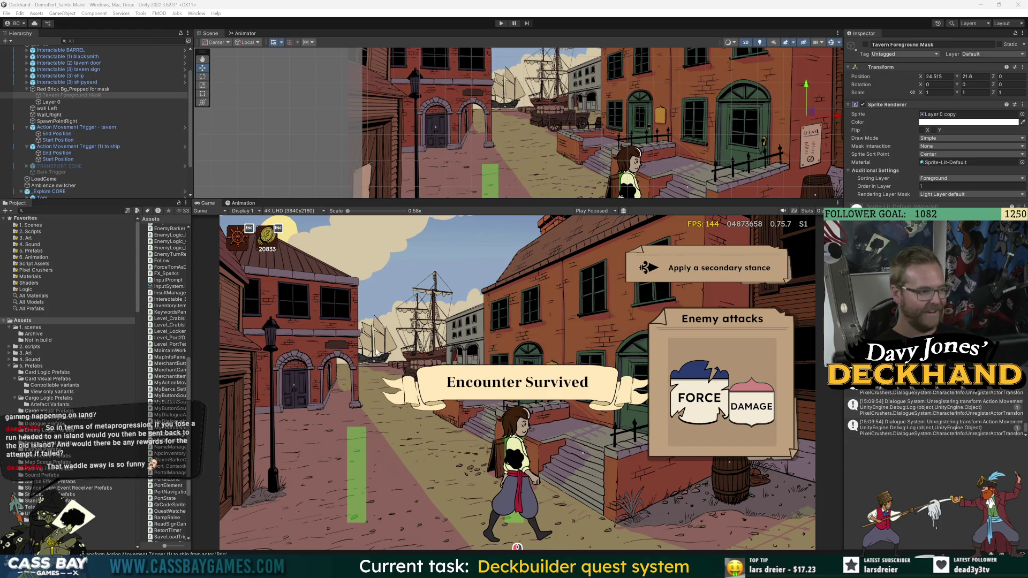
Step: Widen the asset list, play the scene, and decline the tavern trade offer
{"action": "left_click_drag", "start_coordinate": [190, 287], "coordinate": [237, 286]}
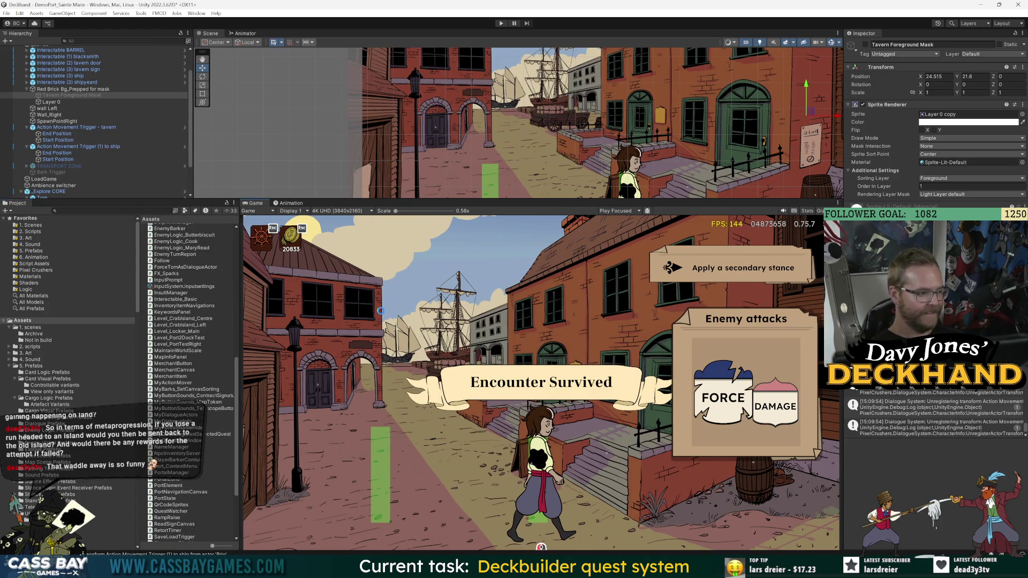
{"action": "left_click", "coordinate": [501, 23]}
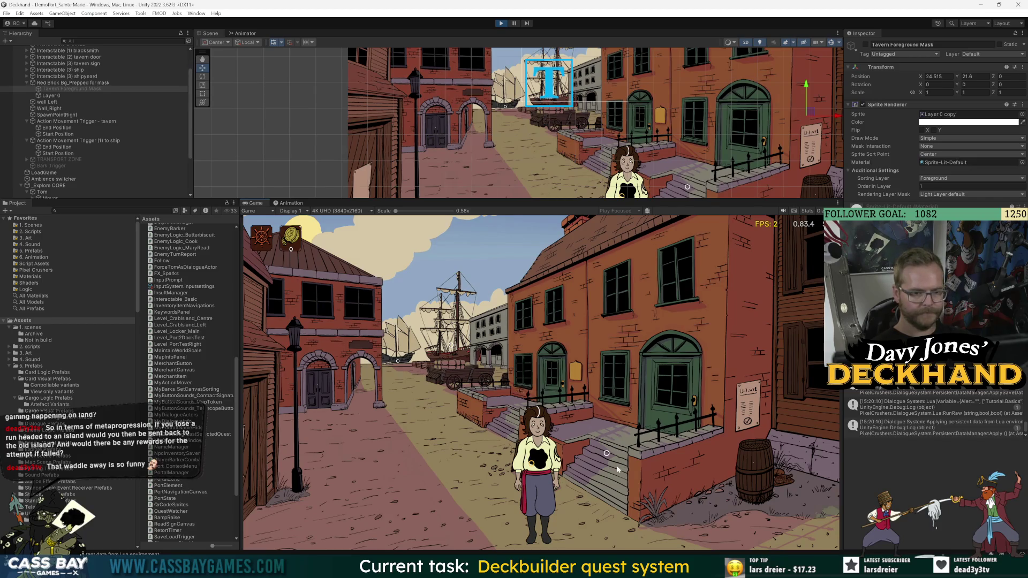
{"action": "left_click", "coordinate": [621, 465]}
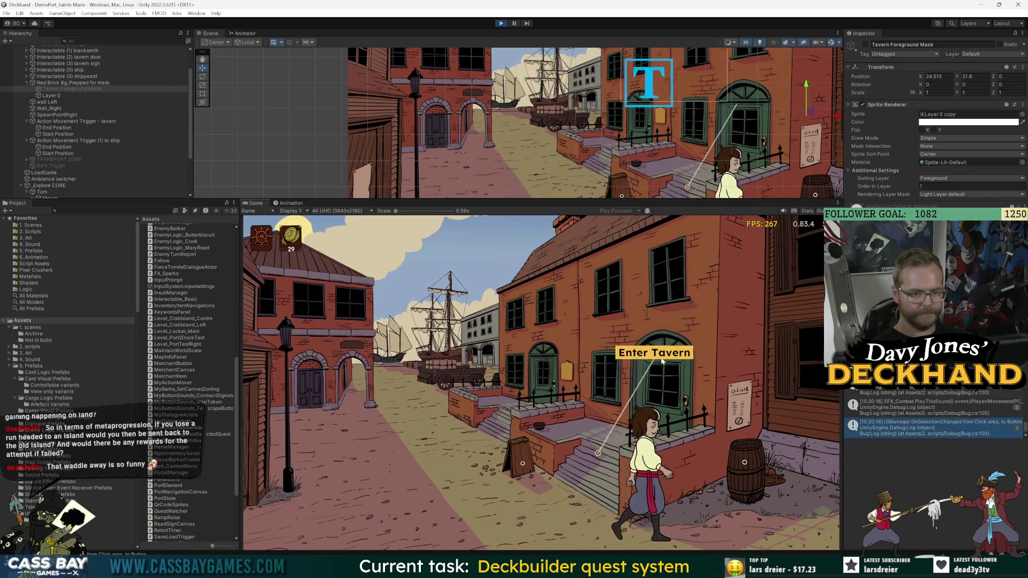
{"action": "left_click", "coordinate": [662, 361]}
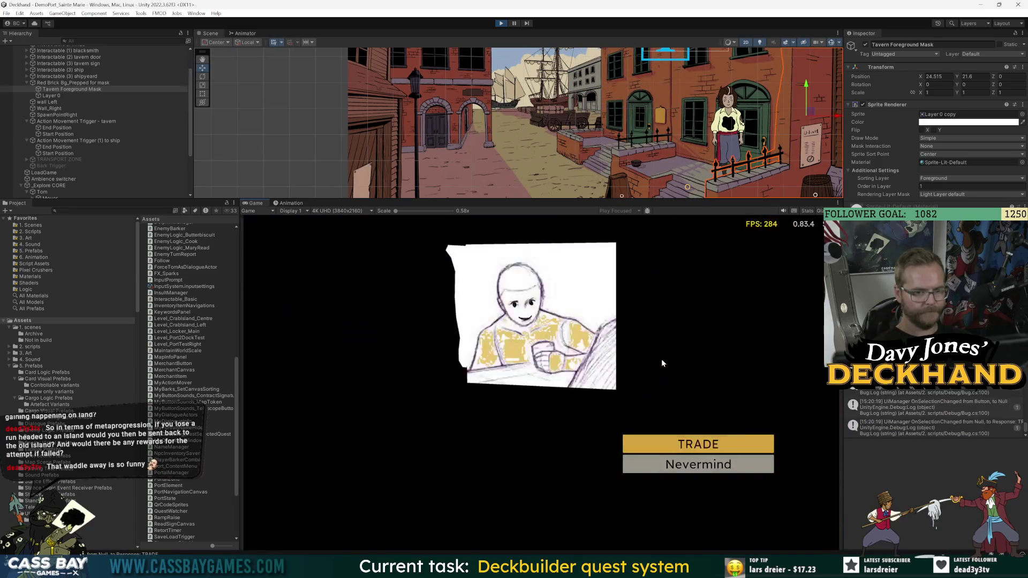
{"action": "left_click", "coordinate": [713, 467]}
{"action": "left_click", "coordinate": [723, 451]}
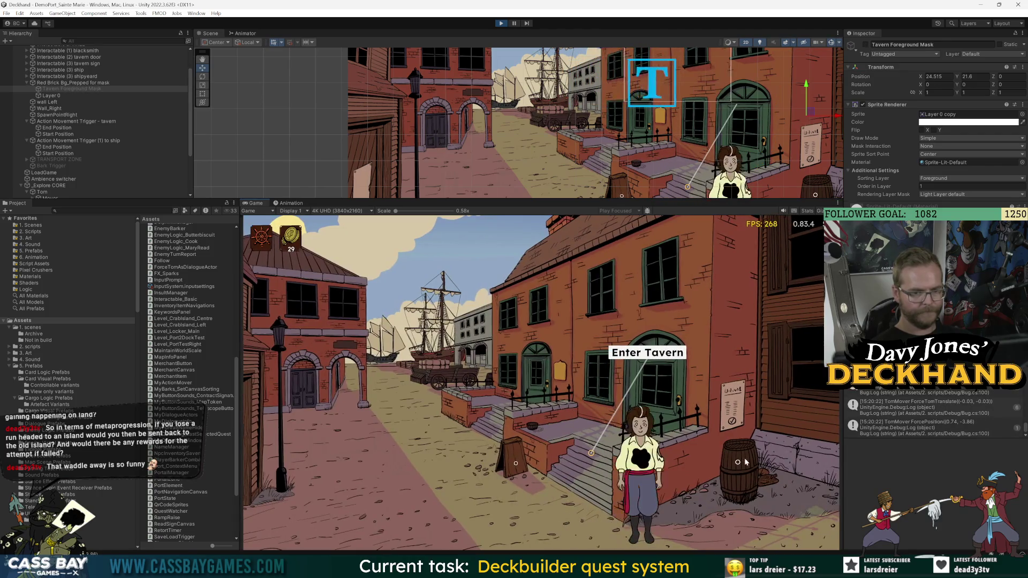
Step: Interact with the barrel to trigger the Interact_Barrel error and open it from the widened console
{"action": "left_click", "coordinate": [738, 345]}
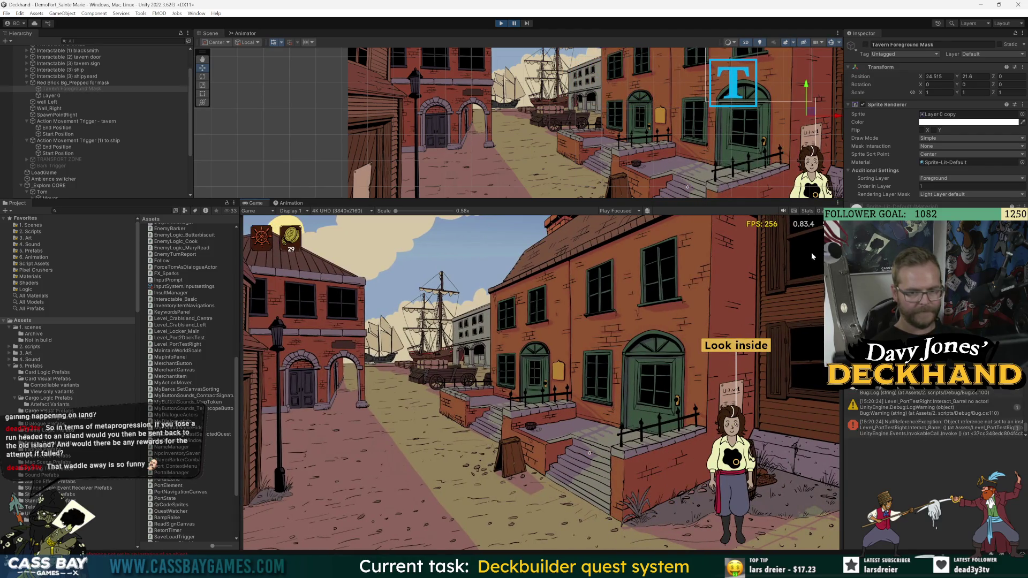
{"action": "left_click", "coordinate": [501, 24]}
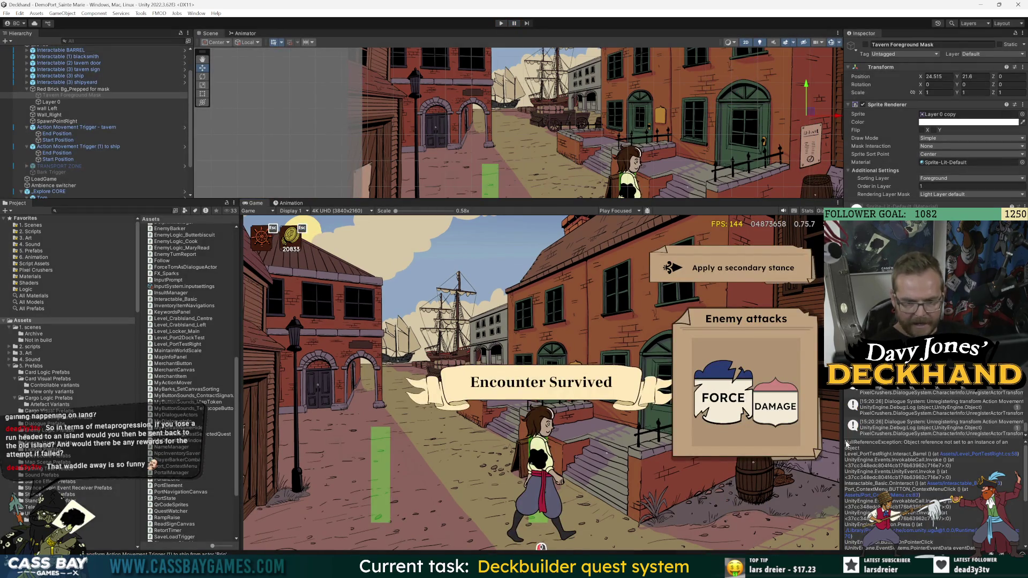
{"action": "left_click_drag", "start_coordinate": [844, 443], "coordinate": [702, 450]}
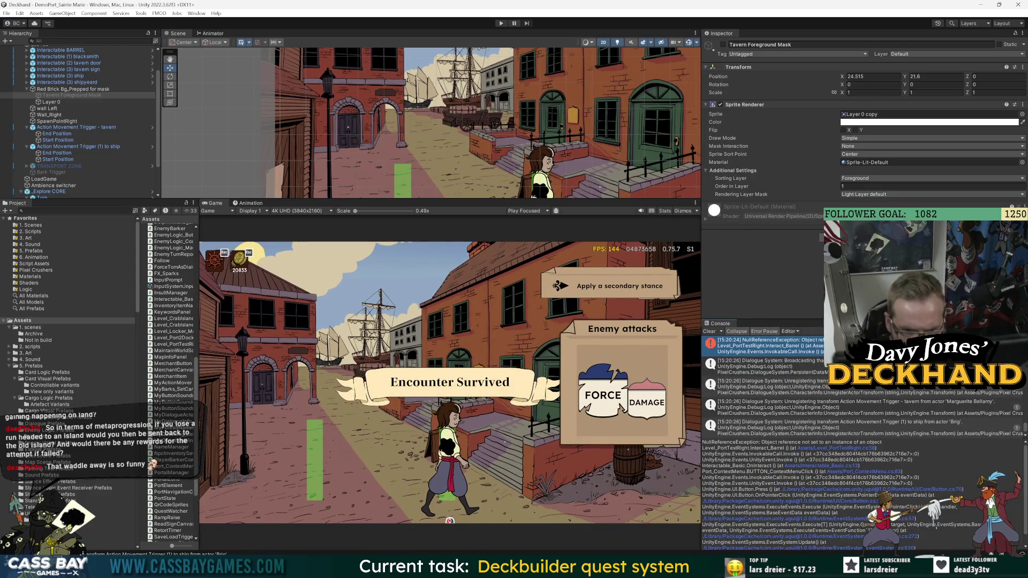
{"action": "left_click", "coordinate": [861, 450]}
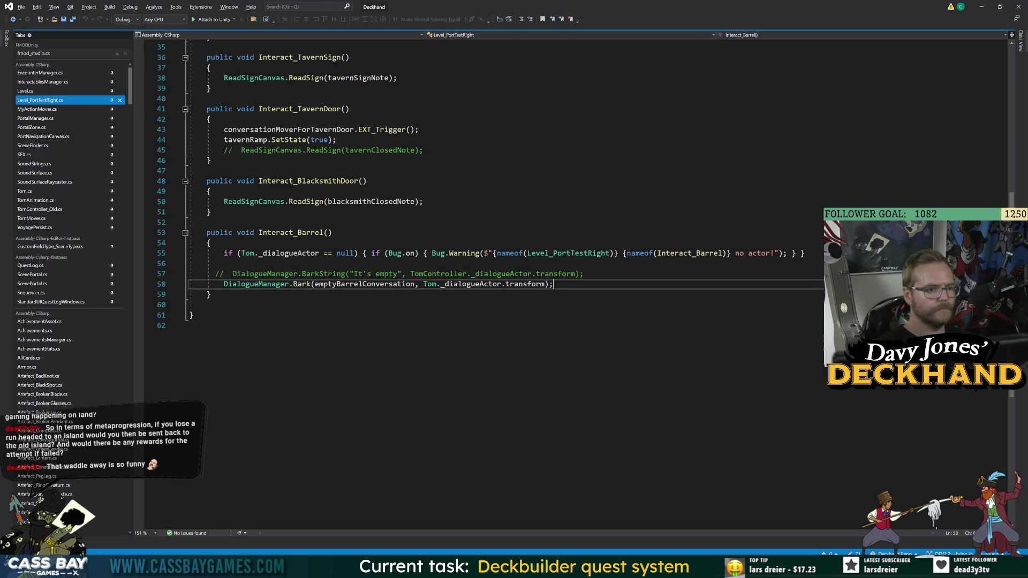
Step: Follow _dialogueActor on line 58 of Level_PortTestRight.cs to its definition in Tom.cs
{"action": "left_click", "coordinate": [293, 284]}
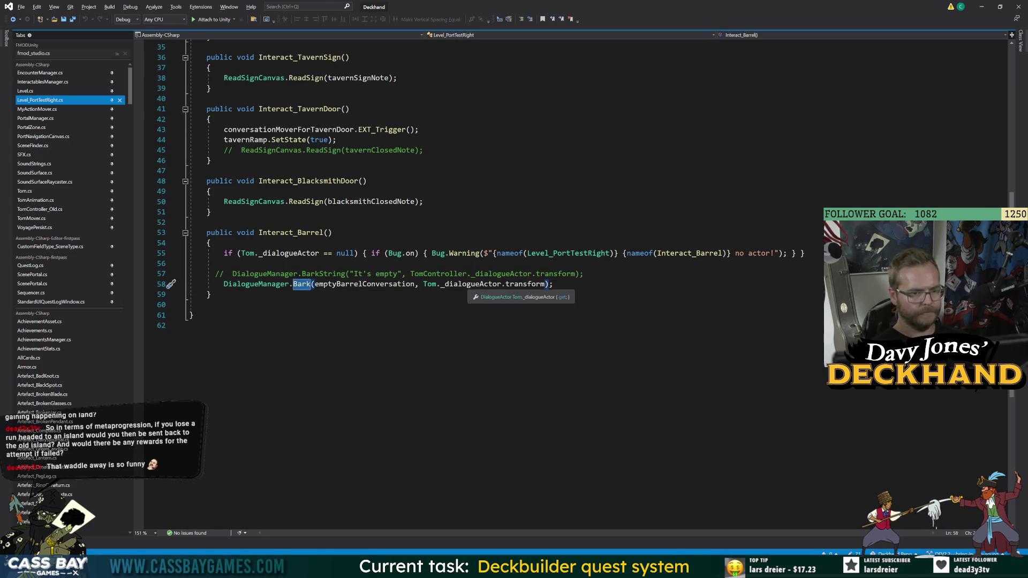
{"action": "double_click", "coordinate": [470, 285]}
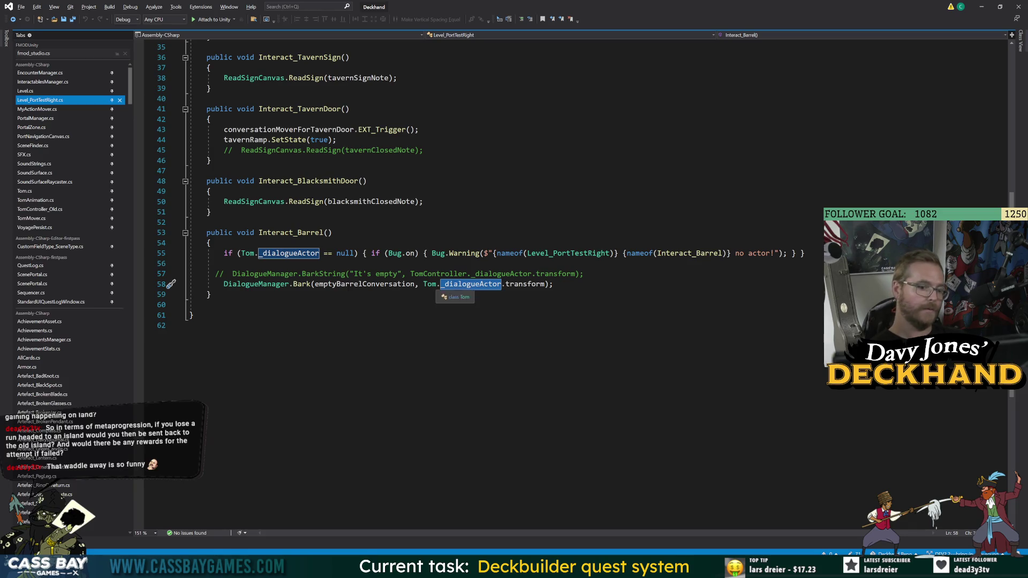
{"action": "key", "text": "F12"}
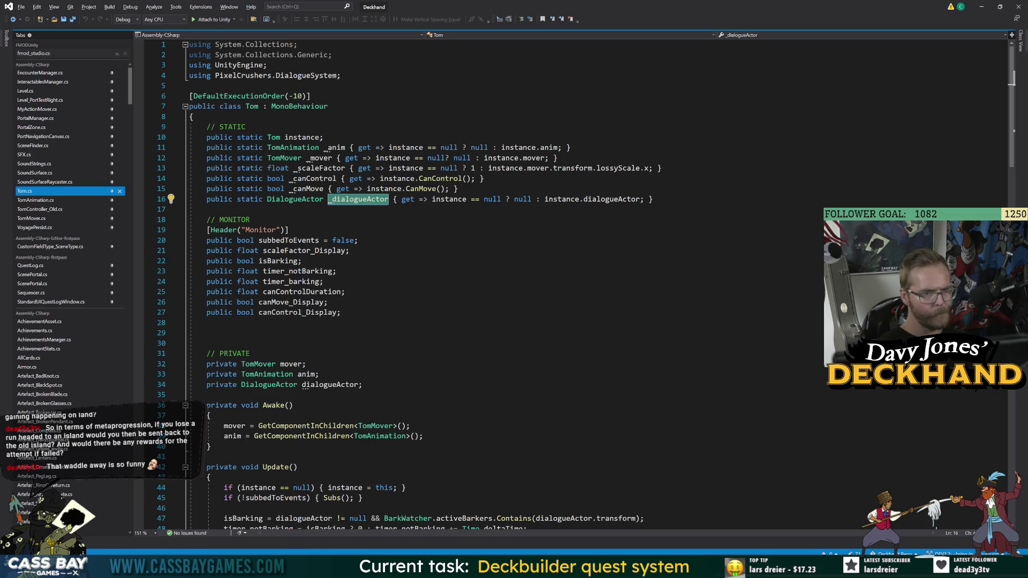
{"action": "left_click", "coordinate": [610, 199]}
{"action": "scroll", "coordinate": [610, 199], "scroll_direction": "down", "scroll_amount": 1}
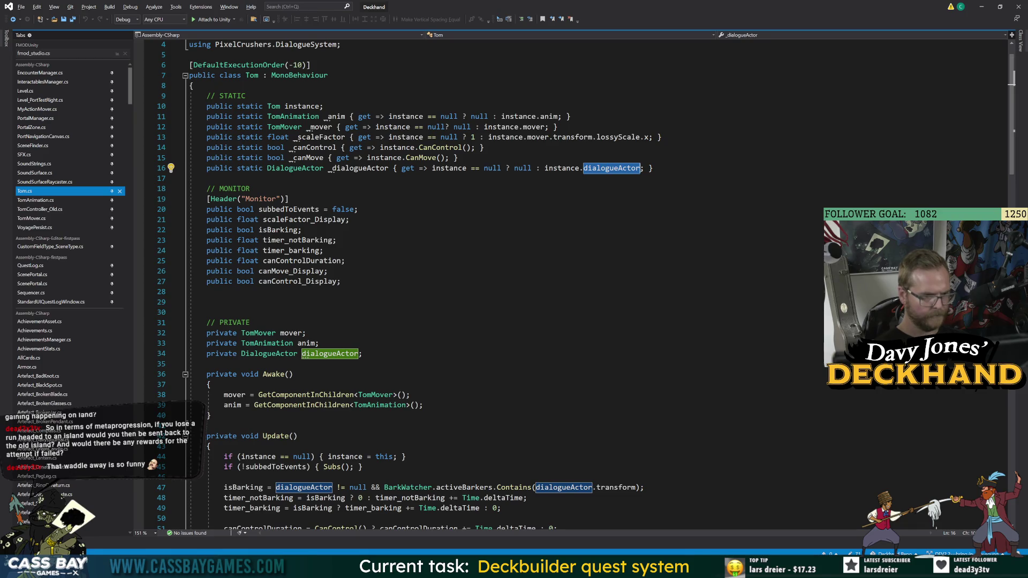
{"action": "key", "text": "alt+Tab"}
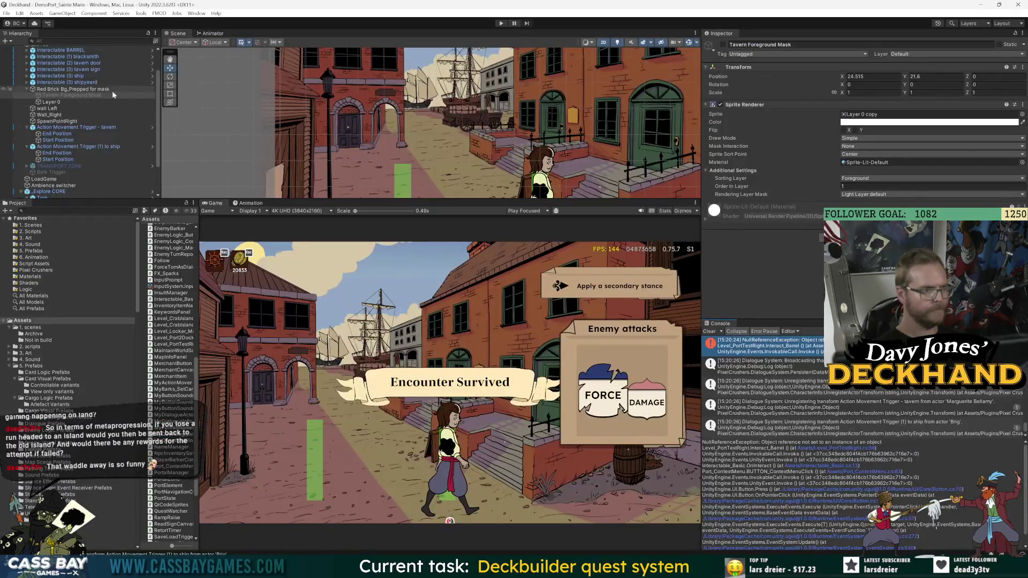
Step: Open the Tom prefab for editing and frame its Mover child in the Scene view
{"action": "scroll", "coordinate": [69, 157], "scroll_direction": "down", "scroll_amount": 3}
{"action": "left_click", "coordinate": [44, 156]}
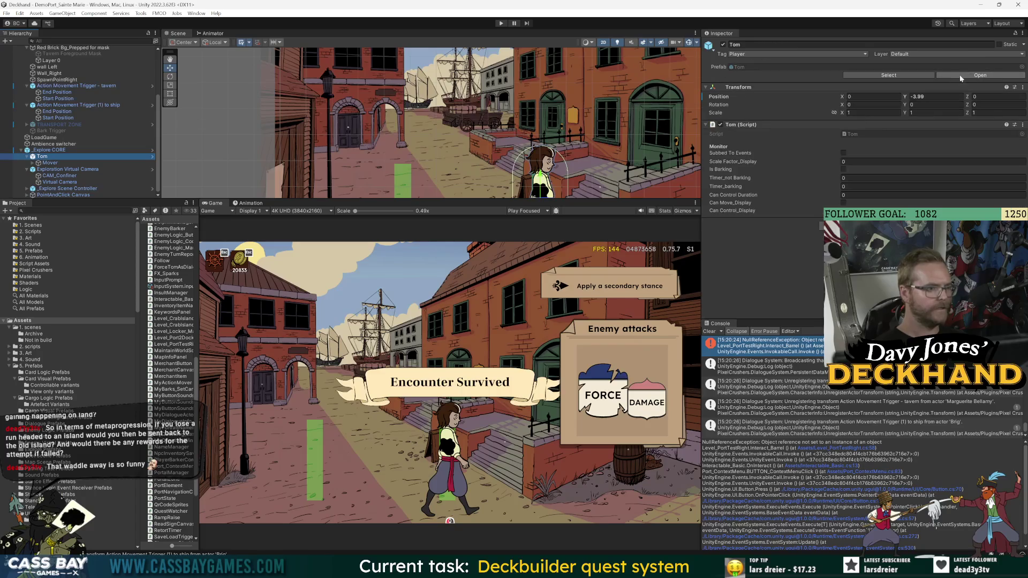
{"action": "left_click", "coordinate": [993, 77]}
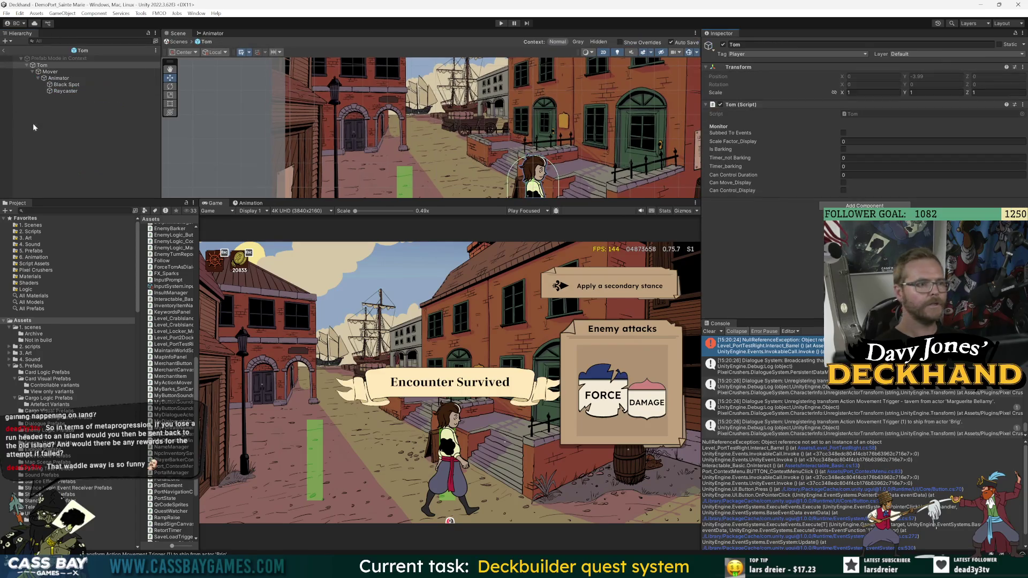
{"action": "left_click", "coordinate": [53, 73]}
{"action": "double_click", "coordinate": [49, 71]}
{"action": "left_click_drag", "start_coordinate": [517, 200], "coordinate": [517, 319]}
{"action": "scroll", "coordinate": [428, 176], "scroll_direction": "up", "scroll_amount": 3}
Step: Create an empty child of Tom named DialogueActor
{"action": "left_click", "coordinate": [41, 65]}
{"action": "right_click", "coordinate": [41, 65]}
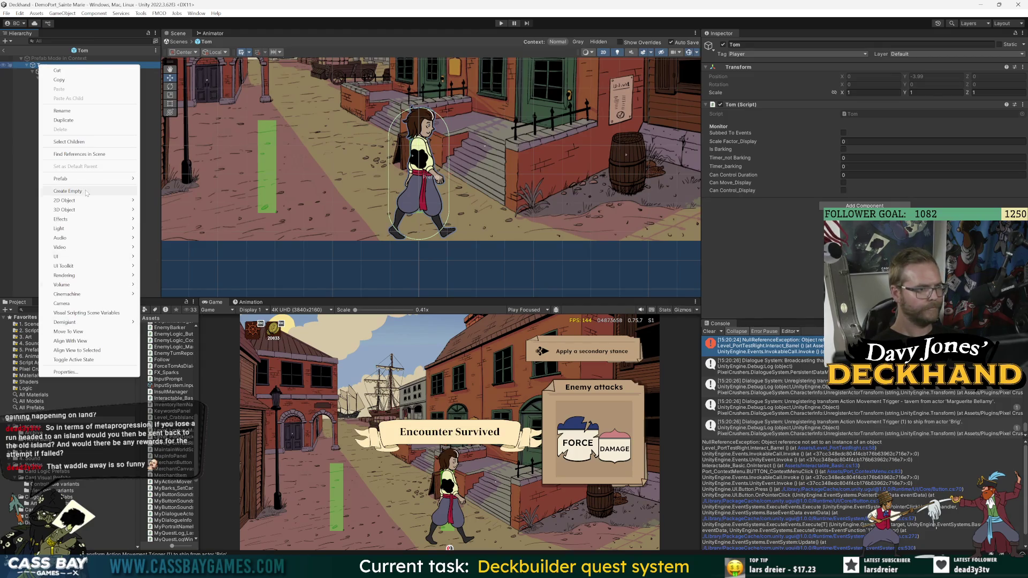
{"action": "left_click", "coordinate": [68, 191]}
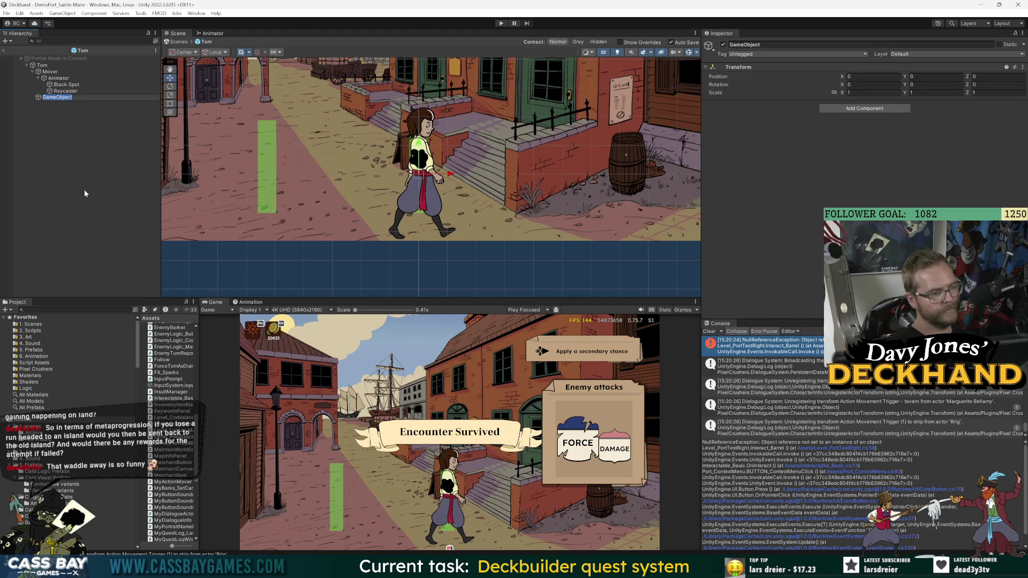
{"action": "type", "text": "DialogueActor"}
{"action": "key", "text": "Return"}
Step: Add a Follow component to DialogueActor with Mover as its Follow This target
{"action": "left_click", "coordinate": [32, 71]}
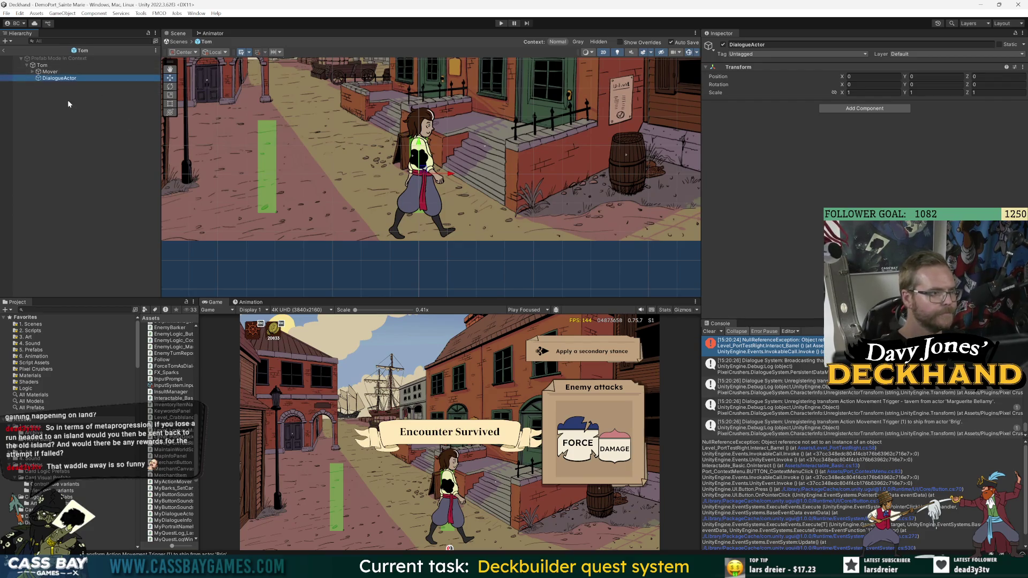
{"action": "left_click", "coordinate": [895, 109]}
{"action": "type", "text": "follo"}
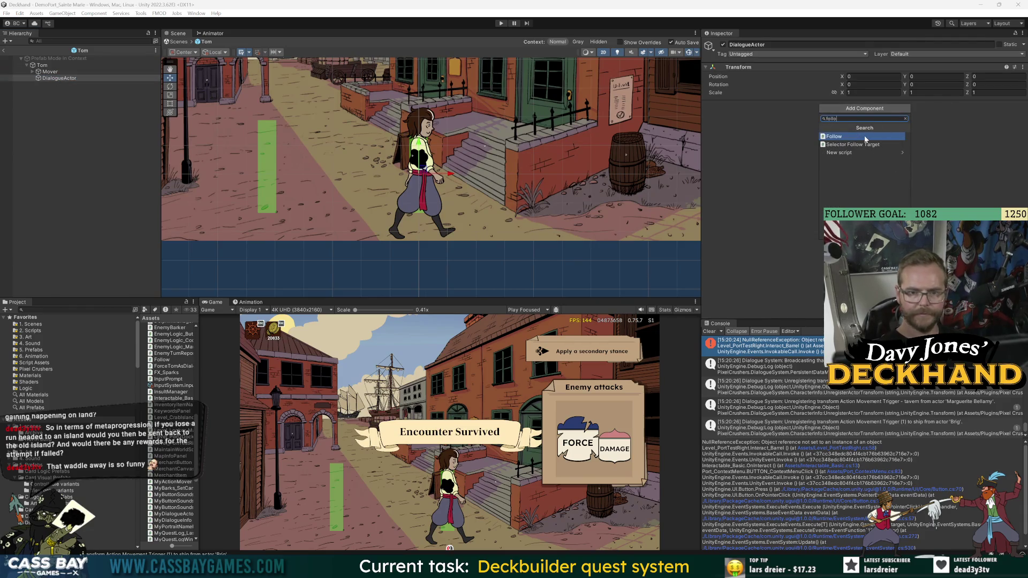
{"action": "left_click", "coordinate": [866, 138]}
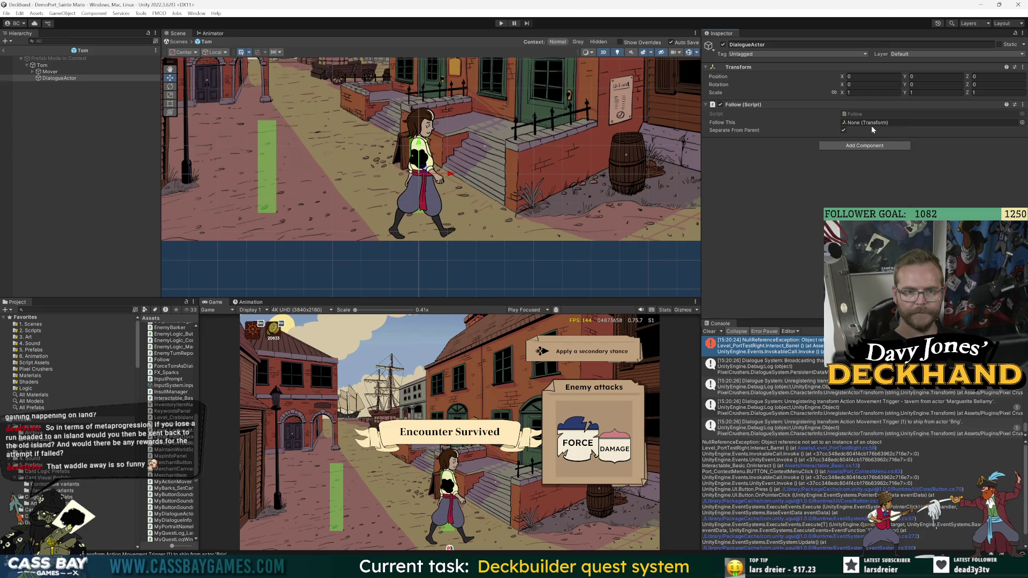
{"action": "mouse_move", "coordinate": [50, 71]}
{"action": "left_mouse_down"}
{"action": "mouse_move", "coordinate": [867, 122]}
{"action": "mouse_move", "coordinate": [849, 129]}
{"action": "left_mouse_up"}
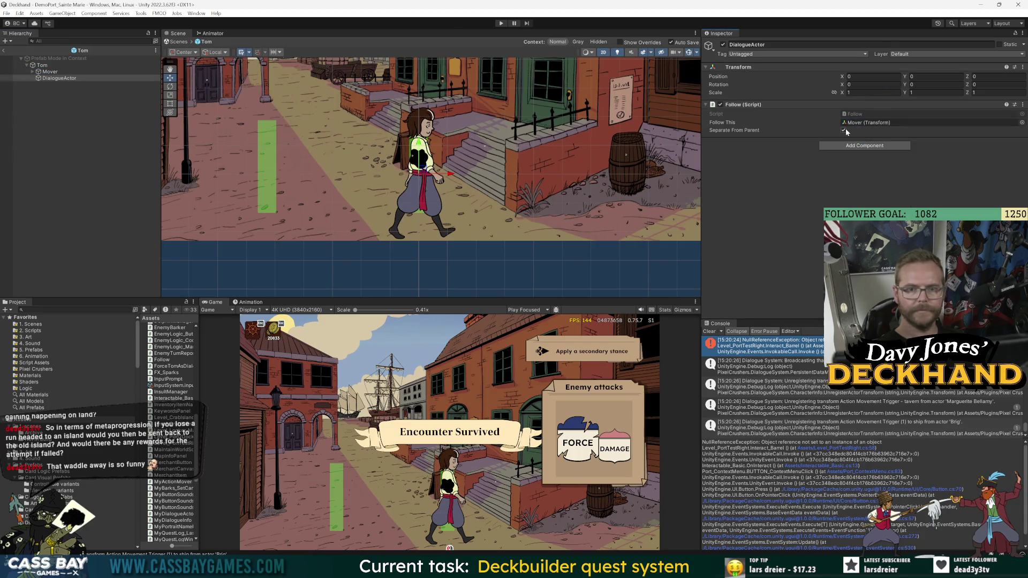
{"action": "double_click", "coordinate": [851, 114]}
{"action": "left_click", "coordinate": [279, 157]}
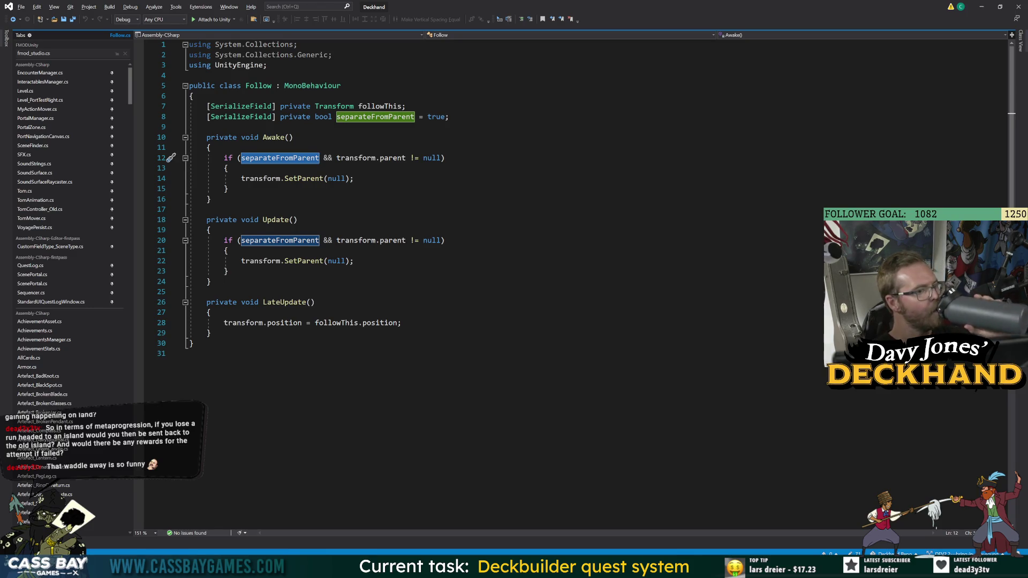
{"action": "left_click", "coordinate": [190, 353]}
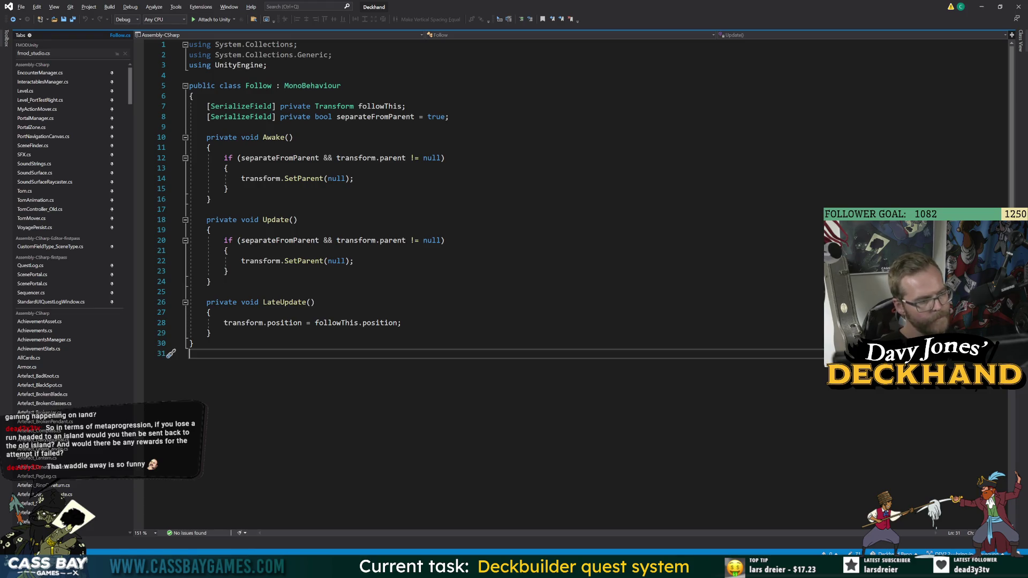
{"action": "key", "text": "alt+Tab"}
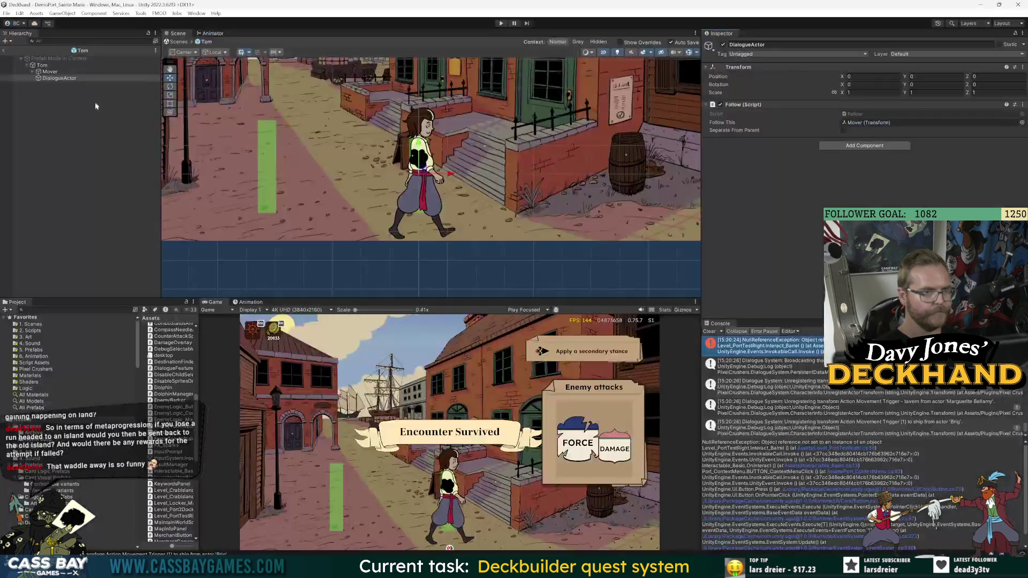
Step: Add a Dialogue Actor component to the DialogueActor object
{"action": "left_click", "coordinate": [878, 145]}
{"action": "type", "text": "dialo"}
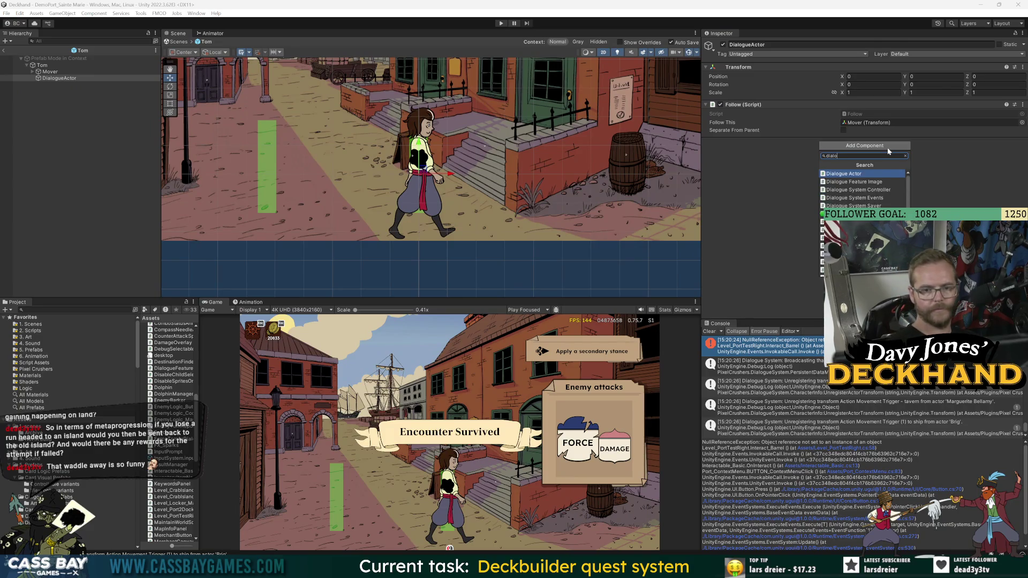
{"action": "key", "text": "Return"}
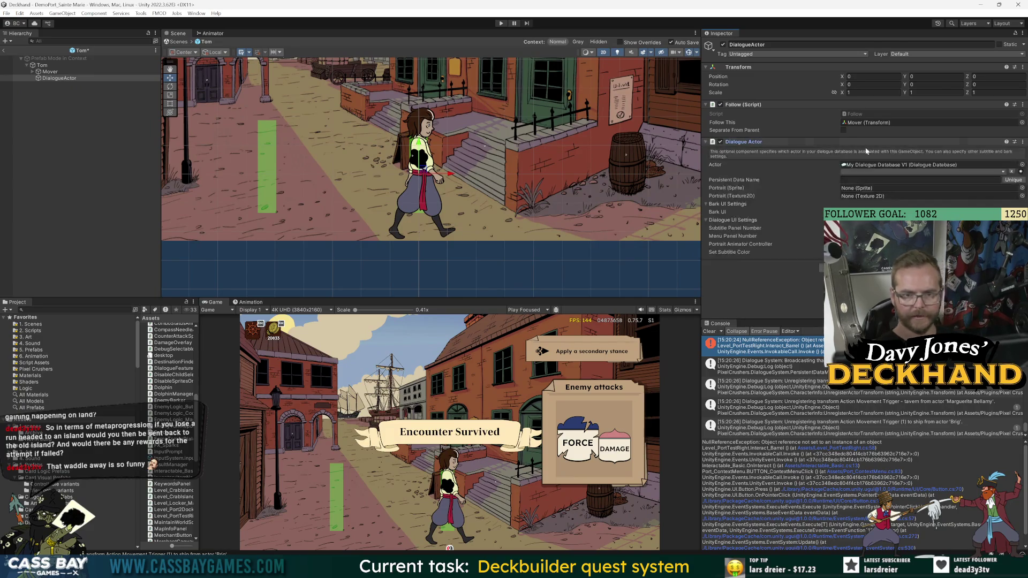
{"action": "left_click", "coordinate": [42, 64]}
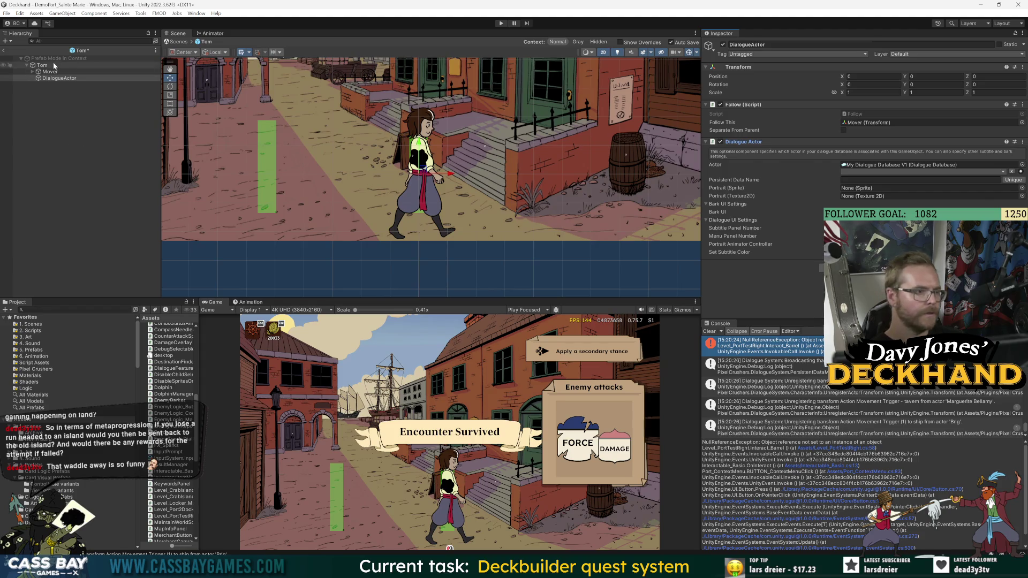
{"action": "left_click", "coordinate": [58, 78]}
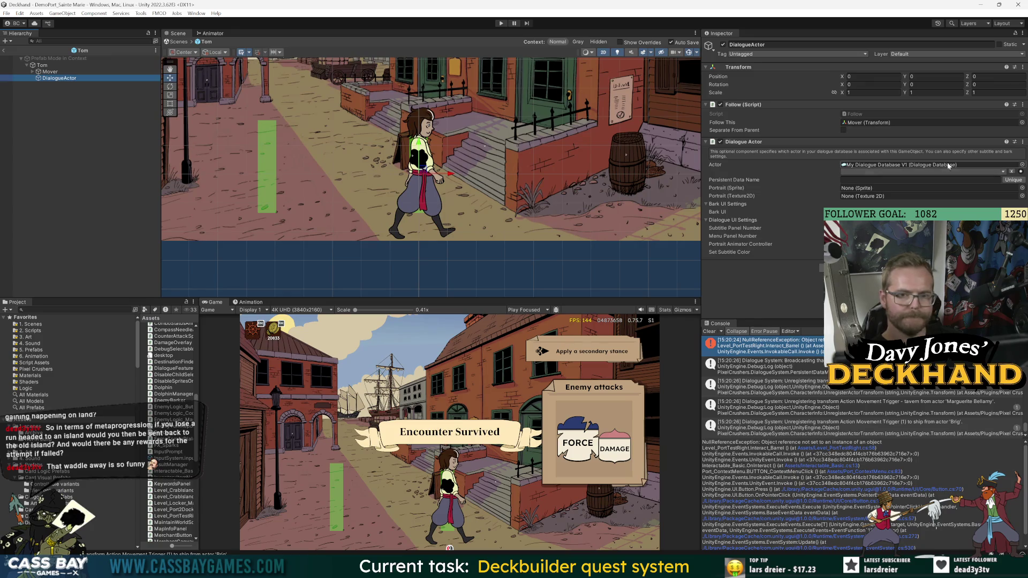
Step: Keep the actor set to Player and show 5. Prefabs in a widened Project list
{"action": "left_click", "coordinate": [879, 172]}
{"action": "left_click", "coordinate": [861, 181]}
{"action": "left_click", "coordinate": [863, 172]}
{"action": "left_click", "coordinate": [861, 181]}
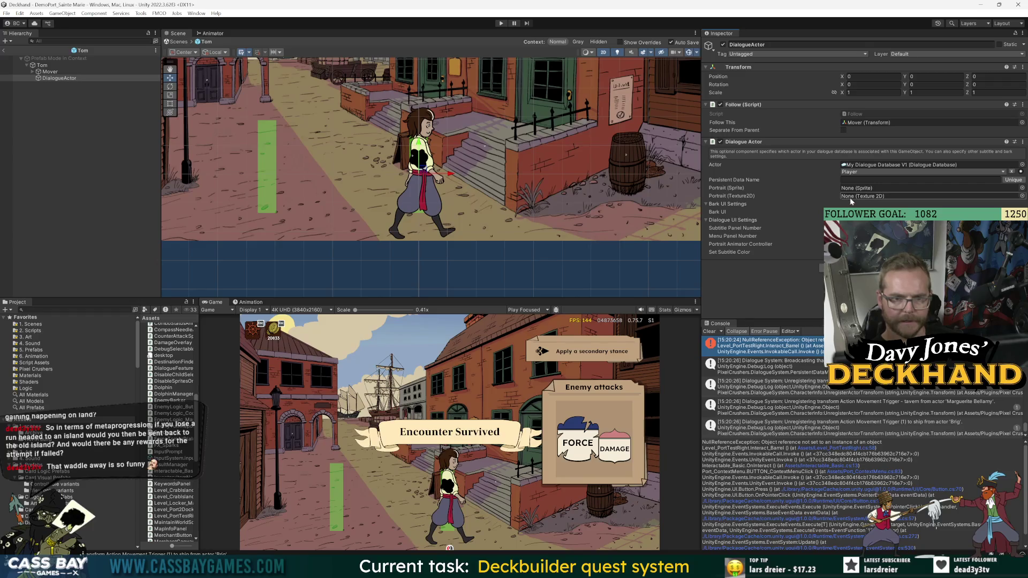
{"action": "left_click", "coordinate": [32, 349]}
{"action": "left_click_drag", "start_coordinate": [199, 393], "coordinate": [340, 394]}
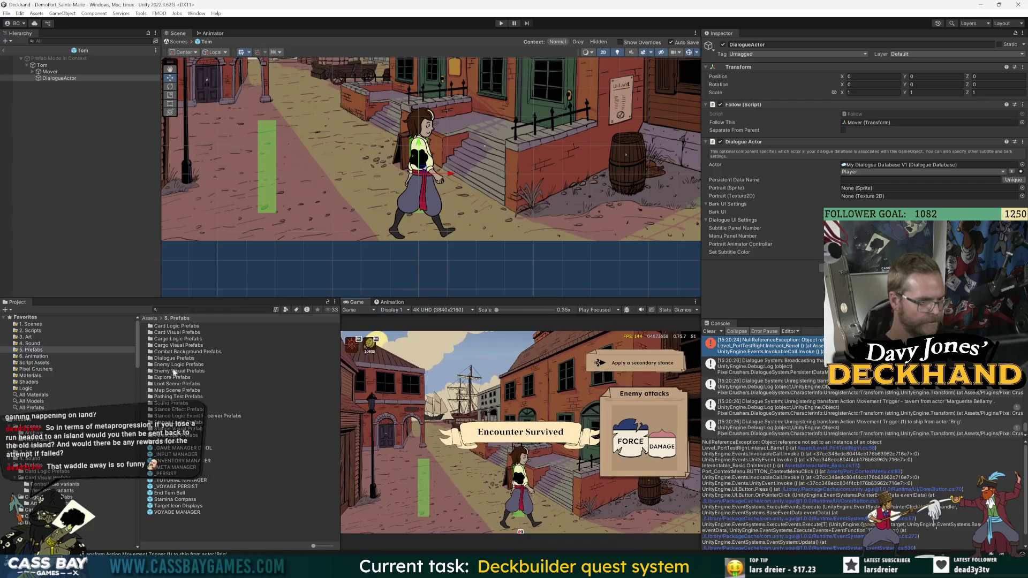
Step: Assign a bark UI prefab from Dialogue Prefabs to the DialogueActor's Bark UI slot and raise it to Y 0.856
{"action": "double_click", "coordinate": [170, 357]}
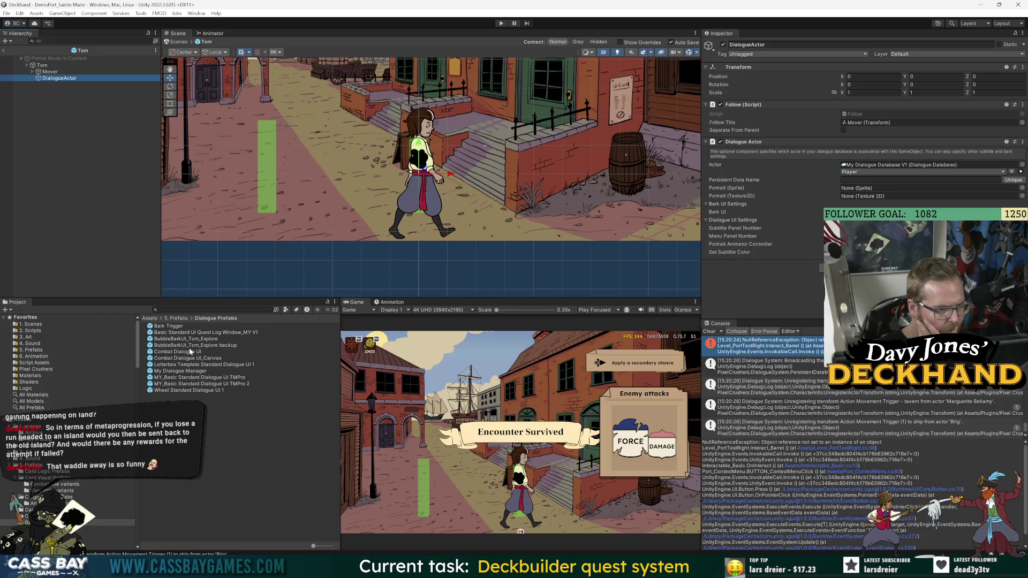
{"action": "mouse_move", "coordinate": [190, 343]}
{"action": "left_mouse_down"}
{"action": "mouse_move", "coordinate": [829, 230]}
{"action": "mouse_move", "coordinate": [857, 212]}
{"action": "left_mouse_up"}
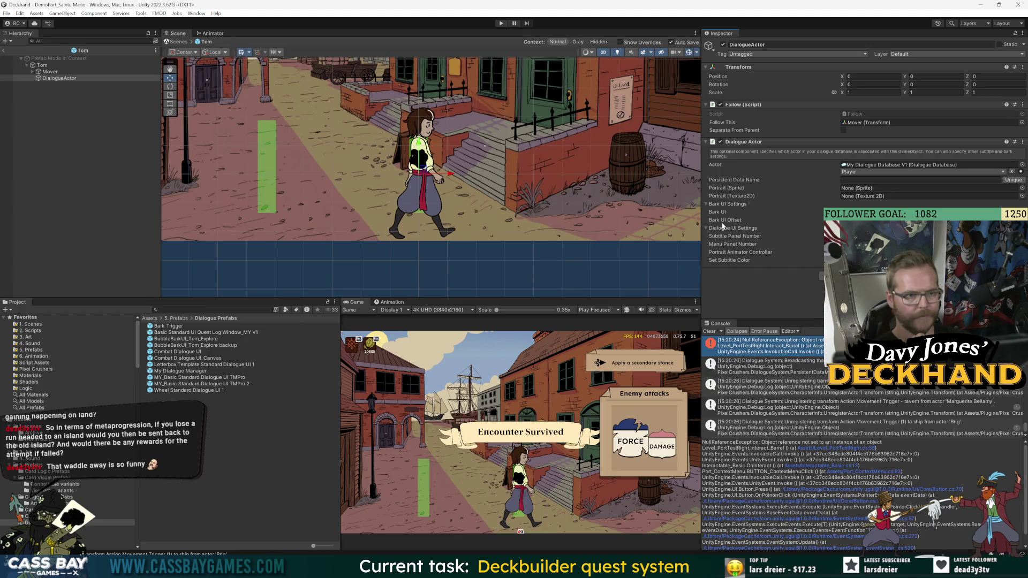
{"action": "left_click", "coordinate": [81, 79]}
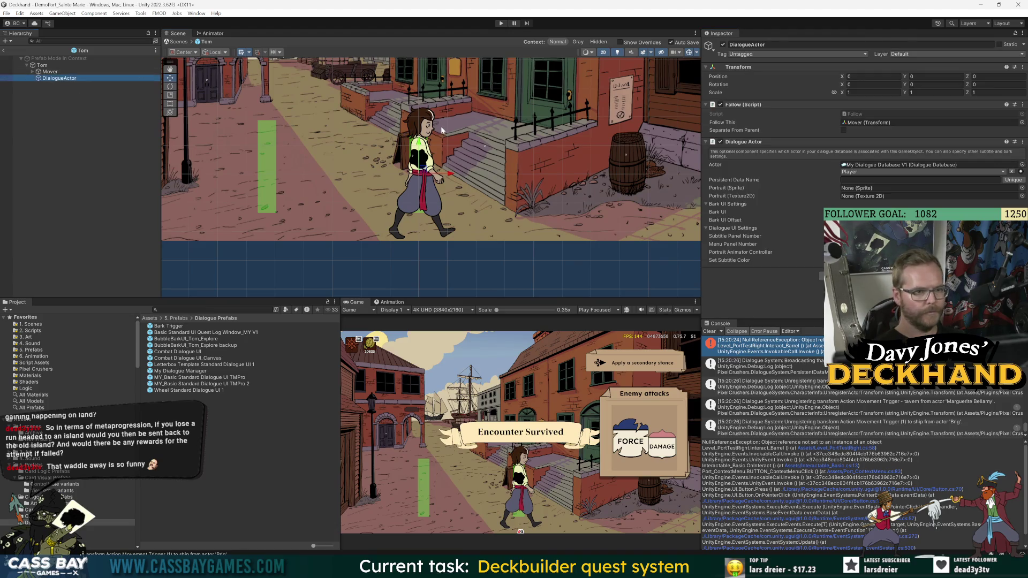
{"action": "scroll", "coordinate": [442, 129], "scroll_direction": "down", "scroll_amount": 2}
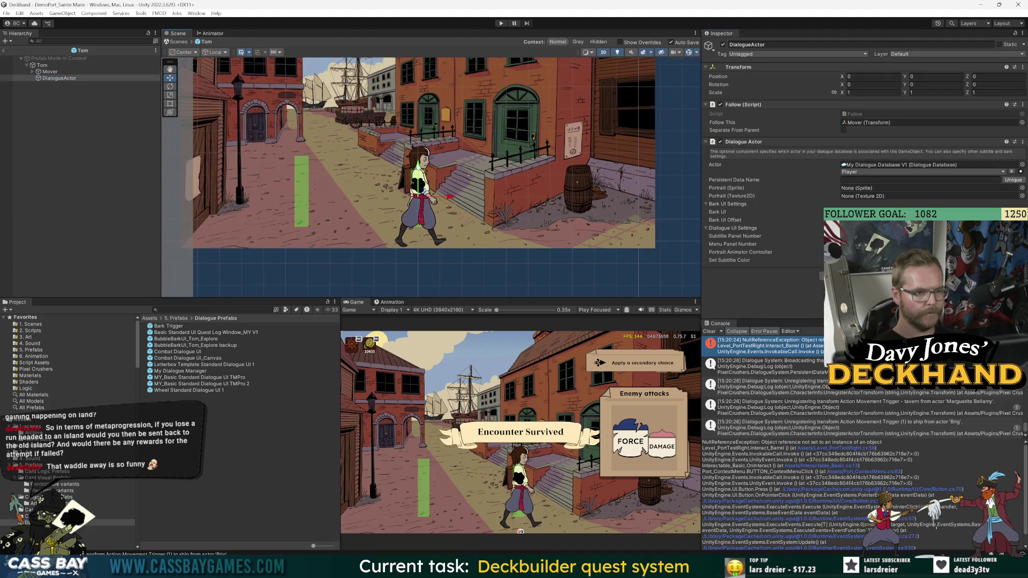
{"action": "left_click_drag", "start_coordinate": [419, 156], "coordinate": [420, 130]}
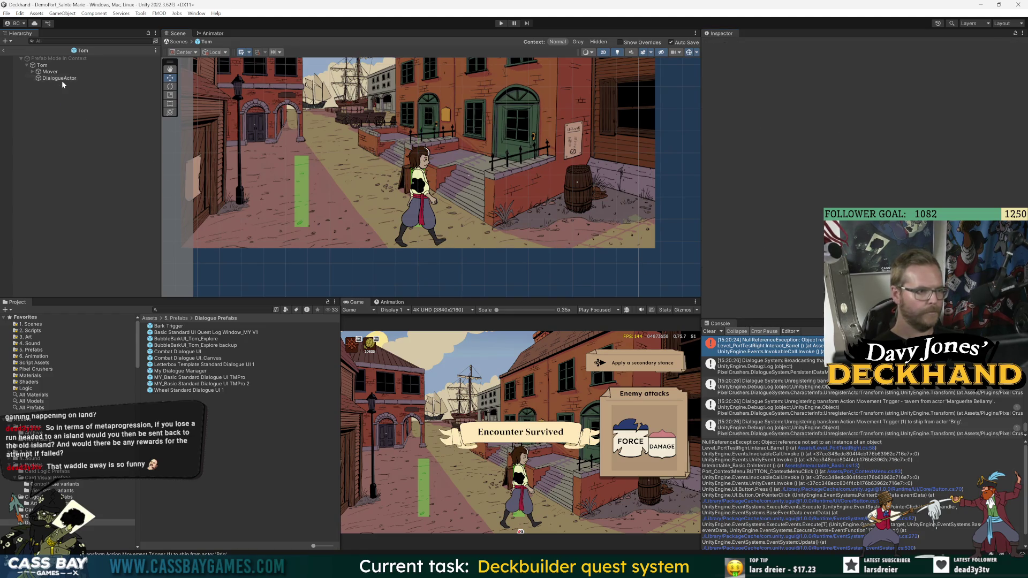
Step: Reset the DialogueActor's Transform Position Y to 0, putting it back at 0, 0, 0
{"action": "left_click_drag", "start_coordinate": [418, 131], "coordinate": [418, 134]}
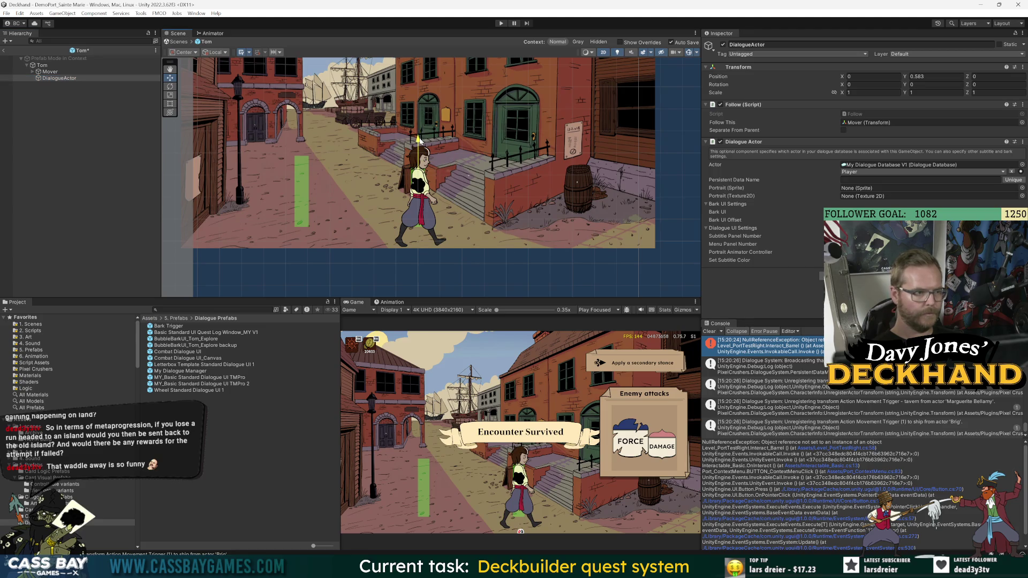
{"action": "left_click", "coordinate": [63, 84]}
{"action": "left_click", "coordinate": [60, 78]}
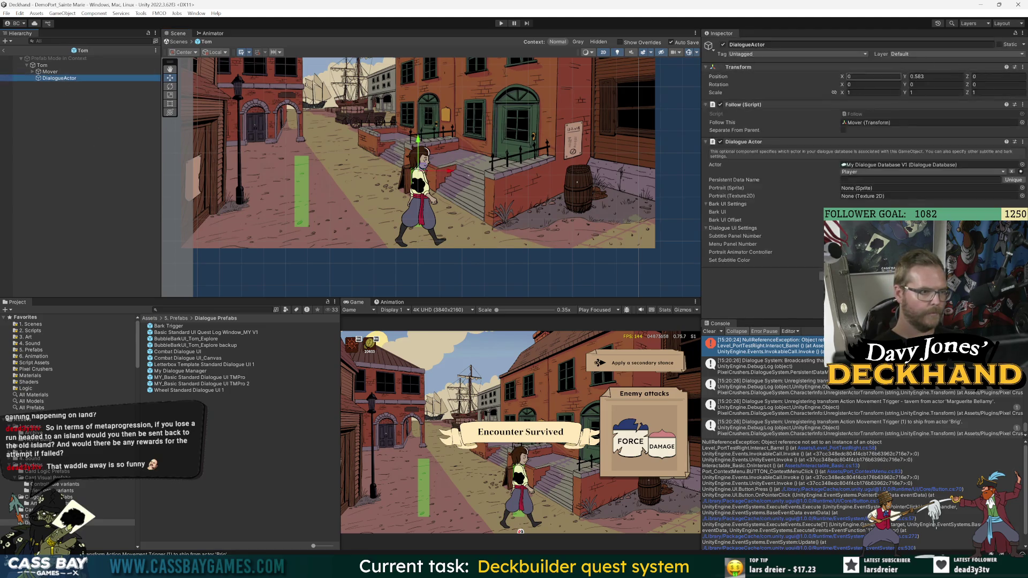
{"action": "left_click", "coordinate": [934, 76]}
{"action": "type", "text": "0"}
{"action": "key", "text": "Return"}
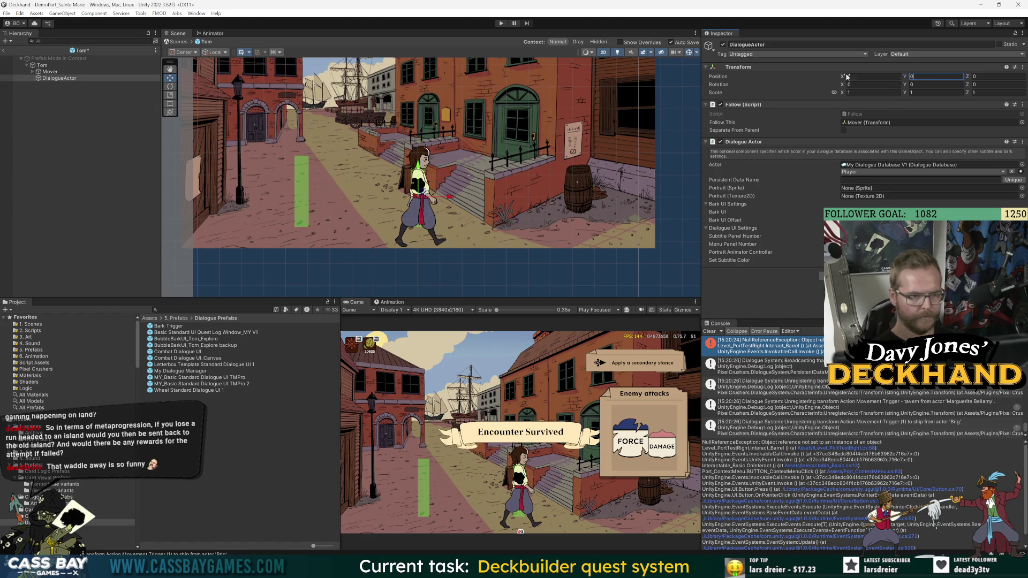
{"action": "left_click", "coordinate": [104, 155]}
{"action": "left_click", "coordinate": [55, 79]}
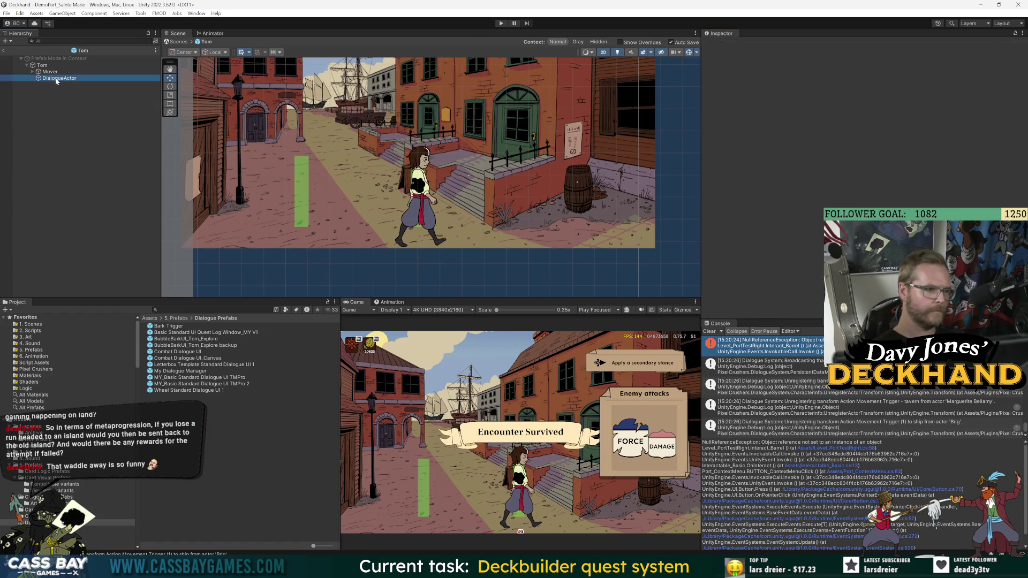
Step: Select Tom and locate its Tom.cs script in the project
{"action": "left_click", "coordinate": [127, 101]}
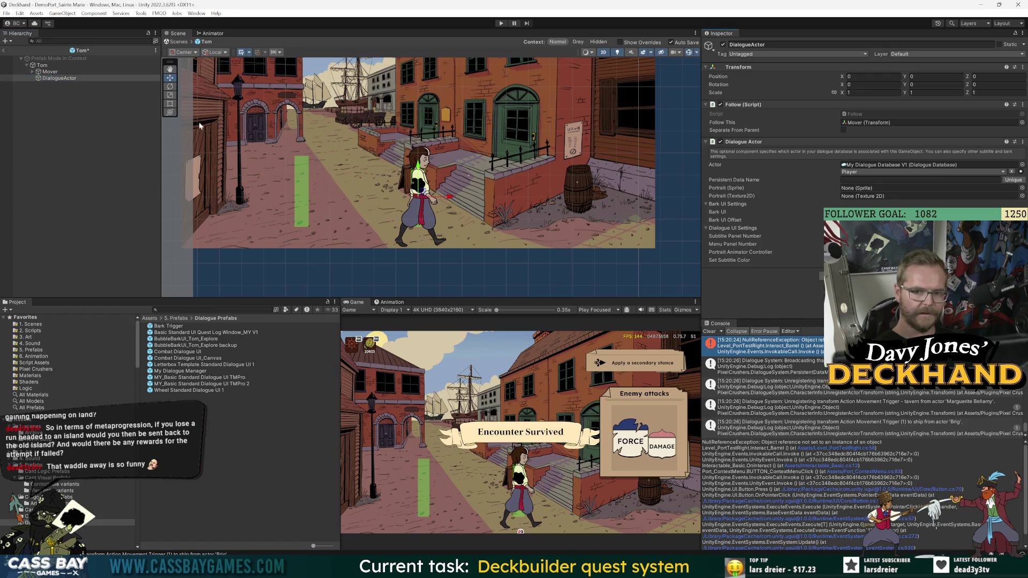
{"action": "left_click", "coordinate": [39, 64]}
{"action": "left_click", "coordinate": [855, 113]}
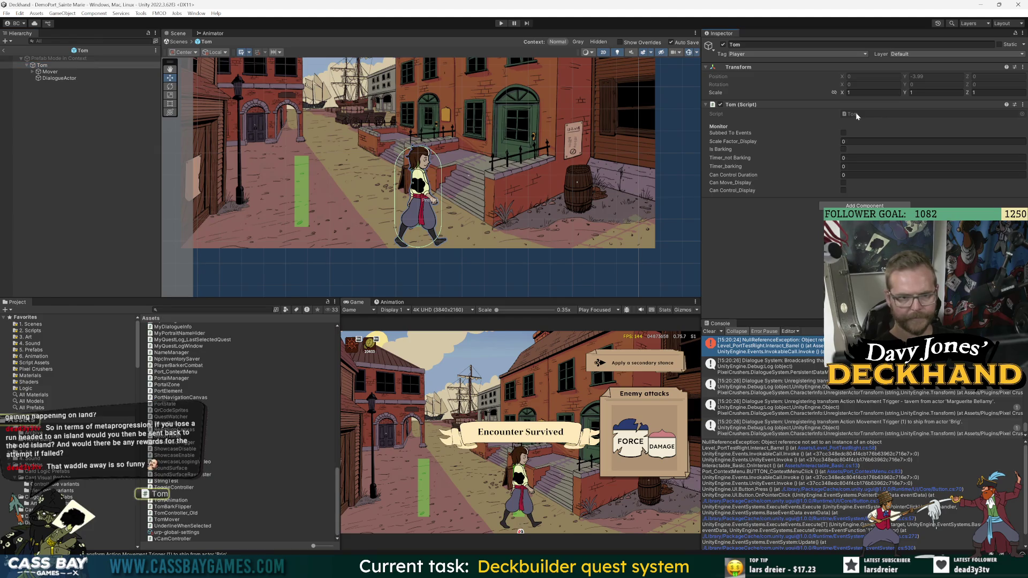
Step: Add 'dialogueActor = GetComponentInChildren<DialogueActor>();' to Tom.cs Awake, save, and return to Unity
{"action": "double_click", "coordinate": [856, 112]}
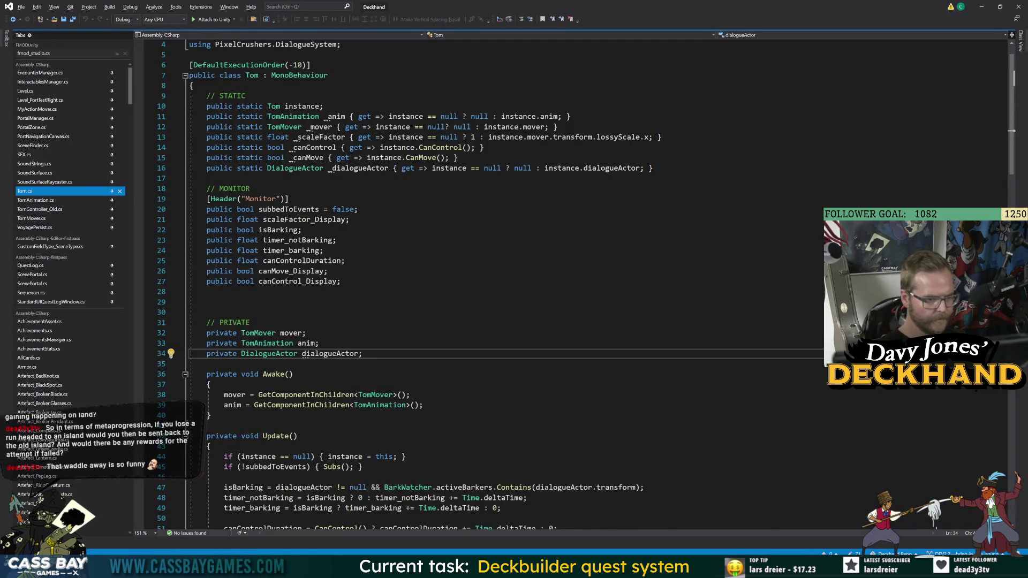
{"action": "left_click", "coordinate": [423, 404]}
{"action": "key", "text": "Return"}
{"action": "type", "text": "dialogueActor.get"}
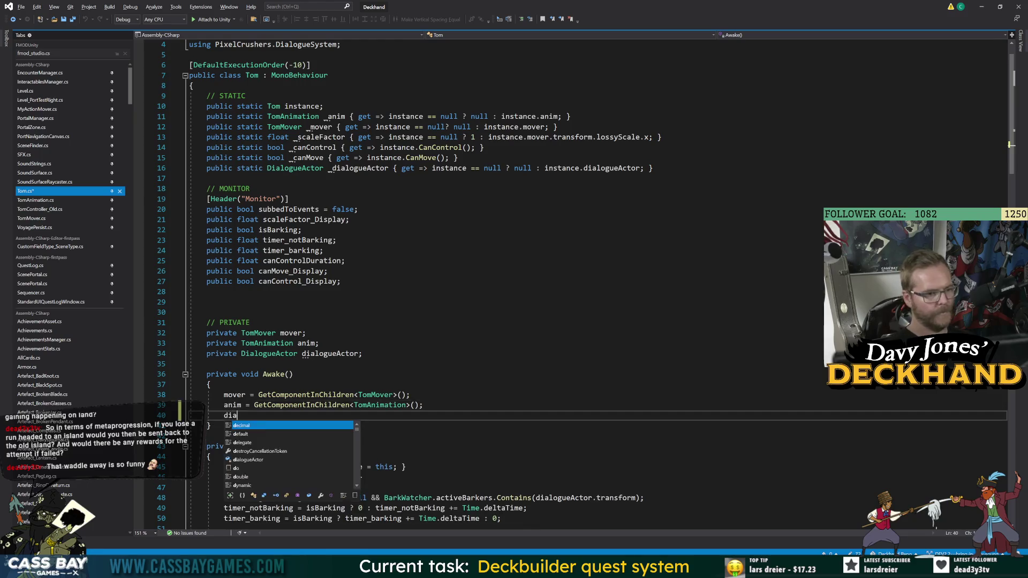
{"action": "key", "text": "BackSpace"}
{"action": "key", "text": "BackSpace"}
{"action": "key", "text": "BackSpace"}
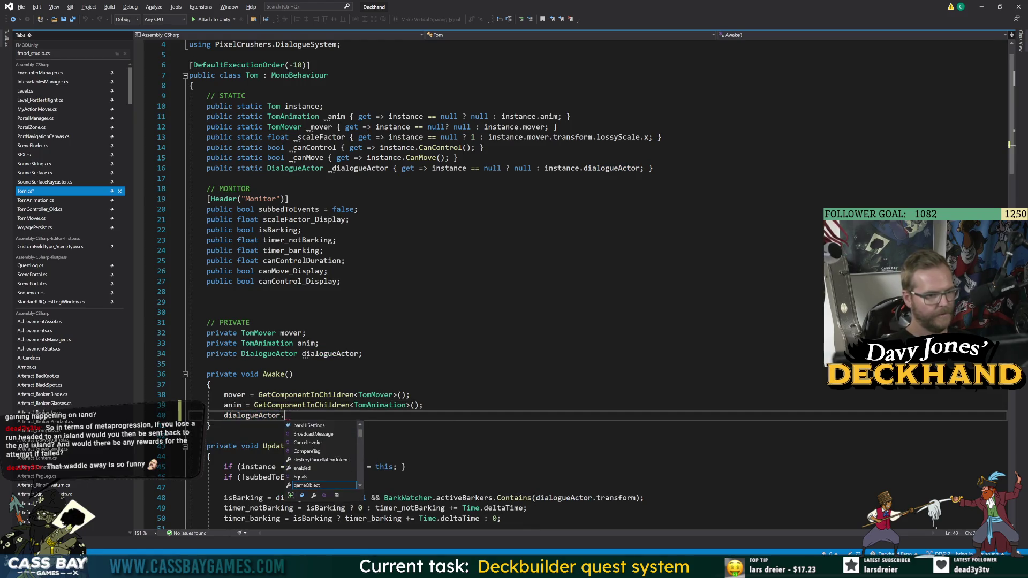
{"action": "type", "text": "-= getcom"}
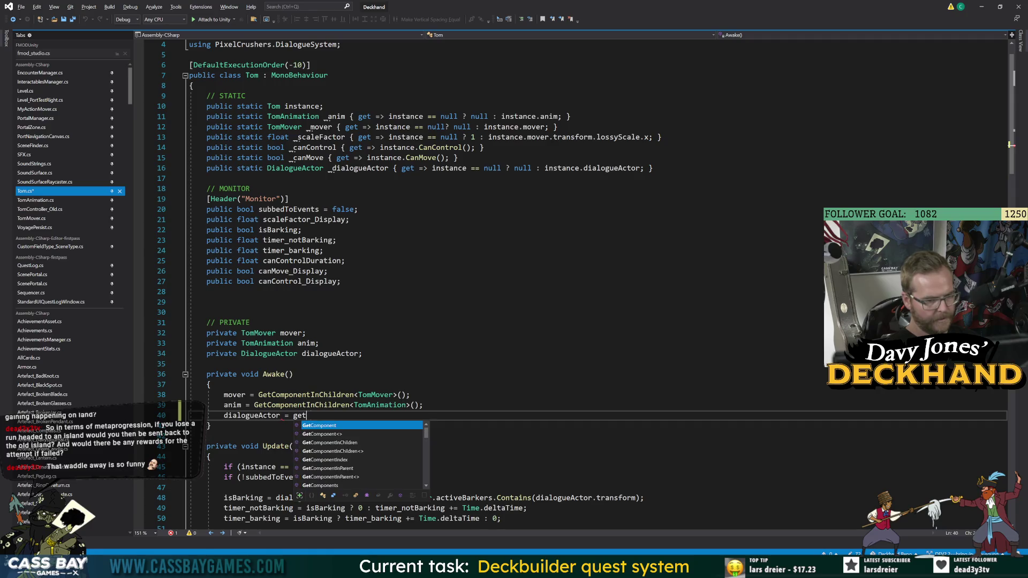
{"action": "key", "text": "Tab"}
{"action": "type", "text": "<DialogueActor>()"}
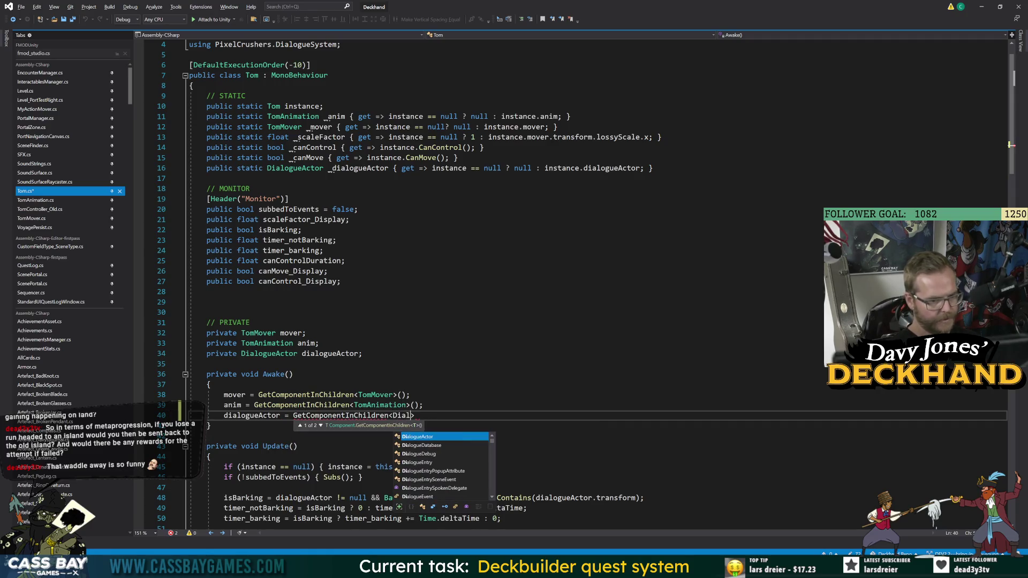
{"action": "type", "text": ";"}
{"action": "key", "text": "ctrl+s"}
{"action": "key", "text": "alt+Tab"}
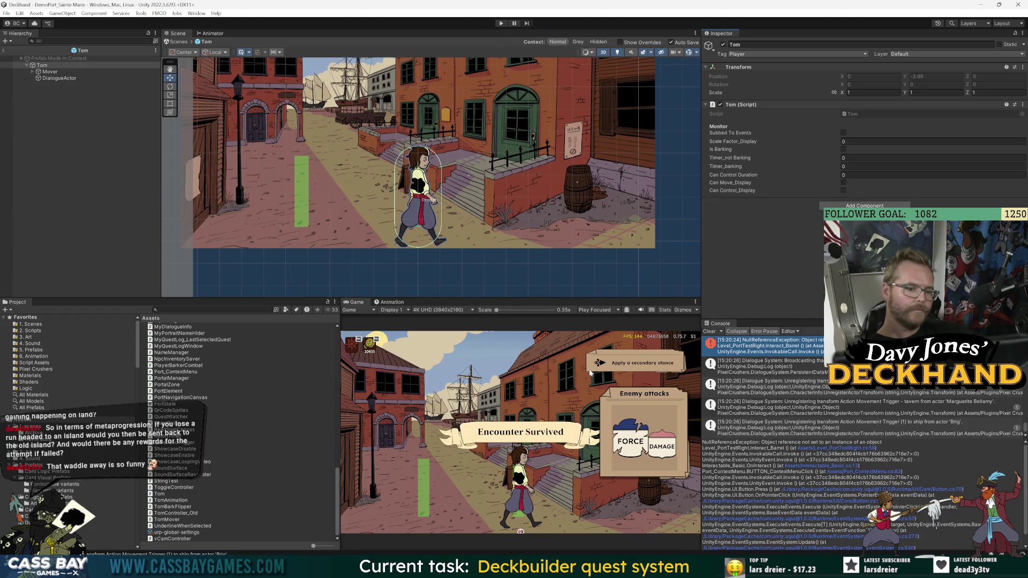
Step: Enter Play mode to test Tom with the new dialogue actor
{"action": "key", "text": "ctrl+p"}
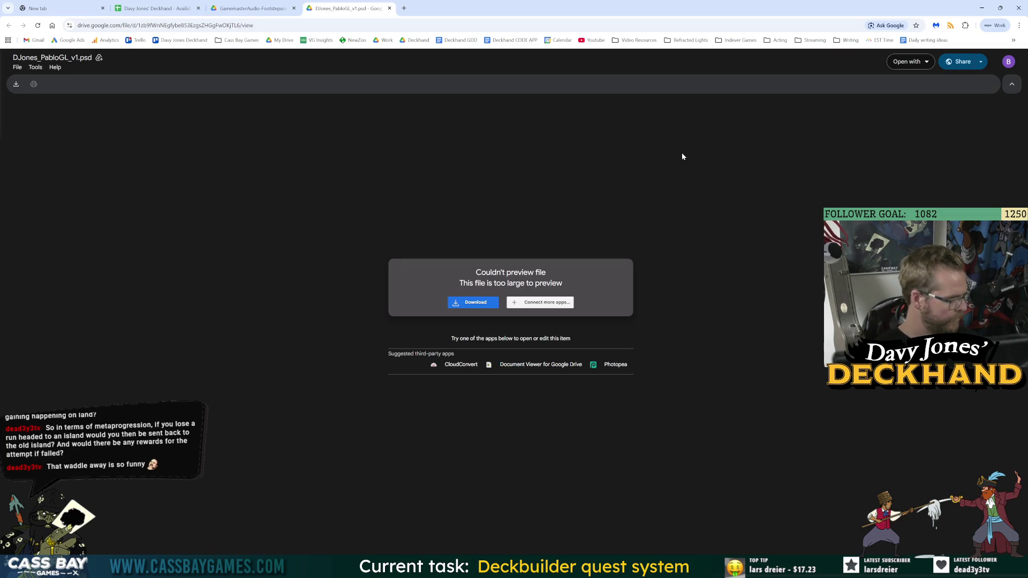
Step: Download DJones_PabloGL_v1.psd from Google Drive and show it in its folder
{"action": "left_click", "coordinate": [474, 303]}
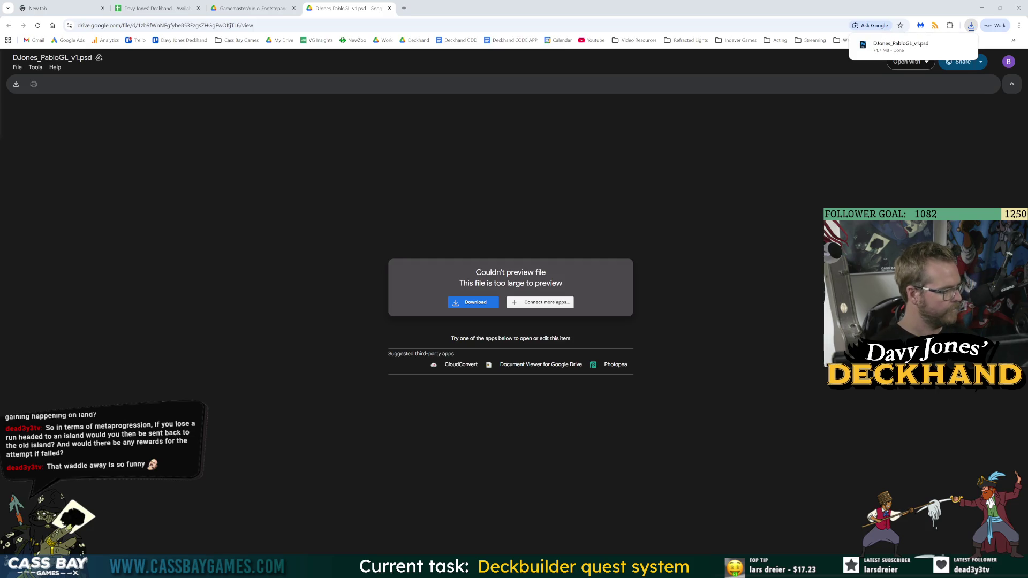
{"action": "left_click", "coordinate": [964, 47]}
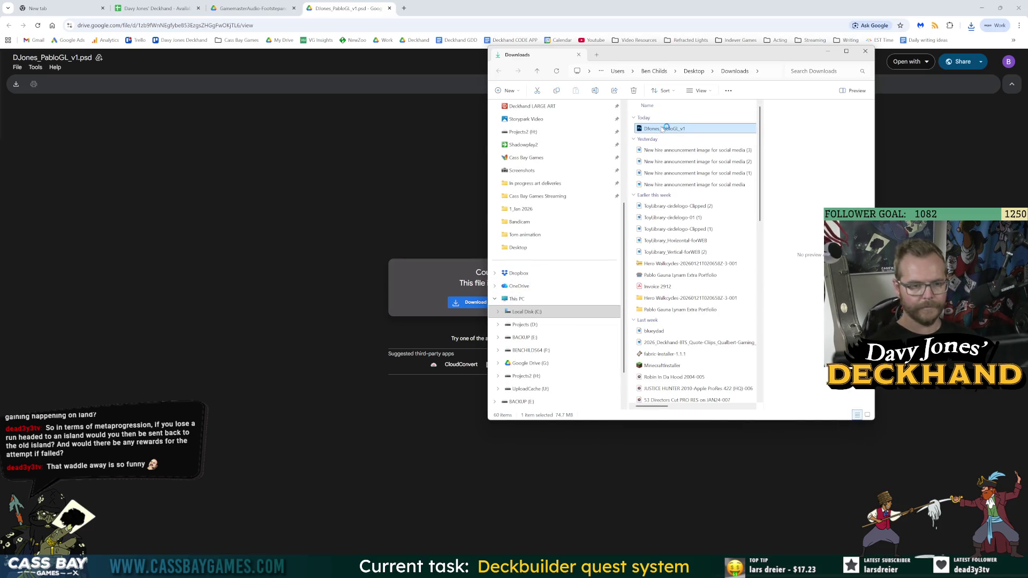
Step: Open the downloaded DJones_PabloGL_v1 PSD from the Downloads folder
{"action": "key", "text": "Return"}
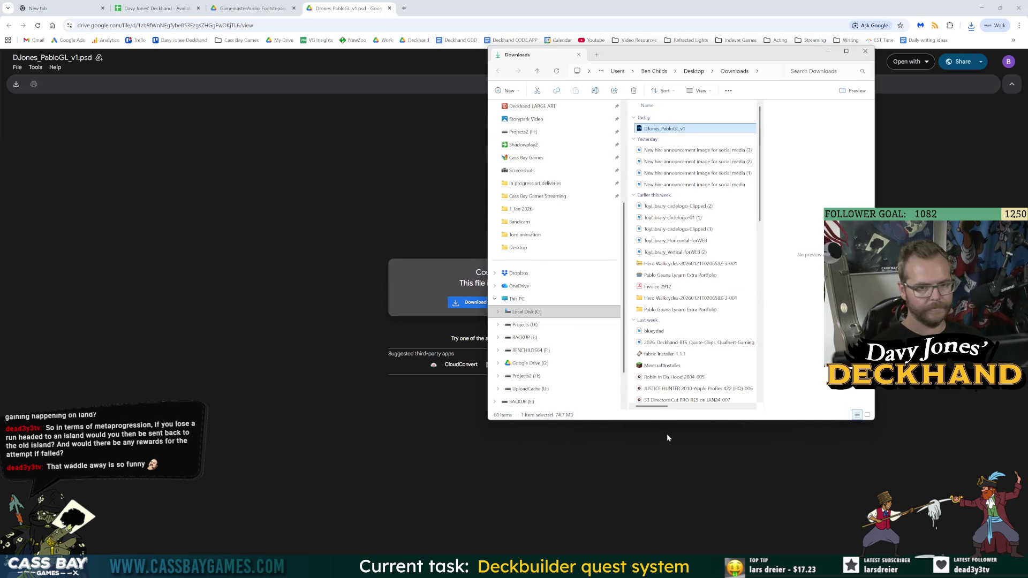
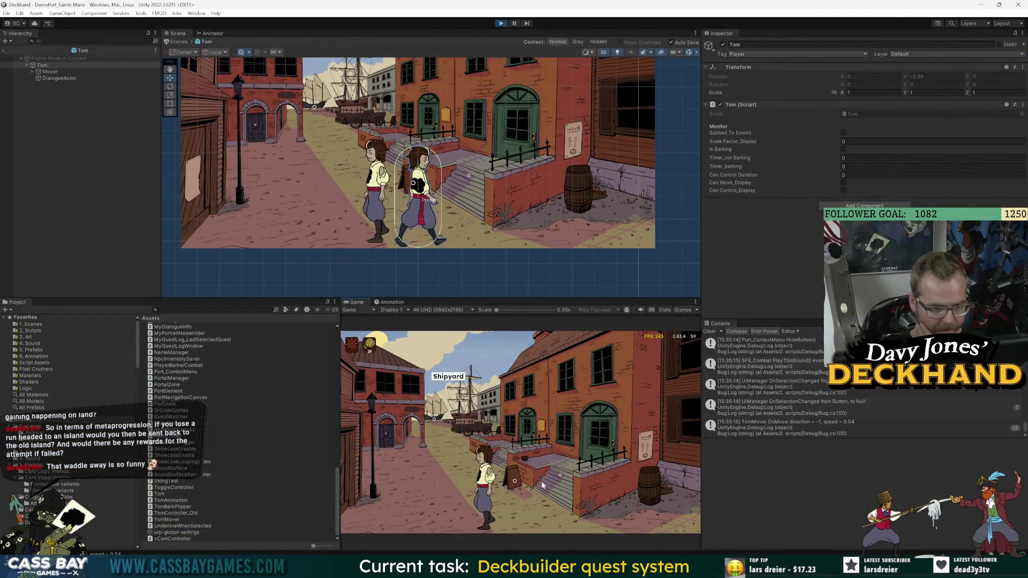
Step: Walk Tom to the barrel, trigger the 'Nothing but rot.' bark twice, then stop play mode
{"action": "left_click", "coordinate": [582, 492]}
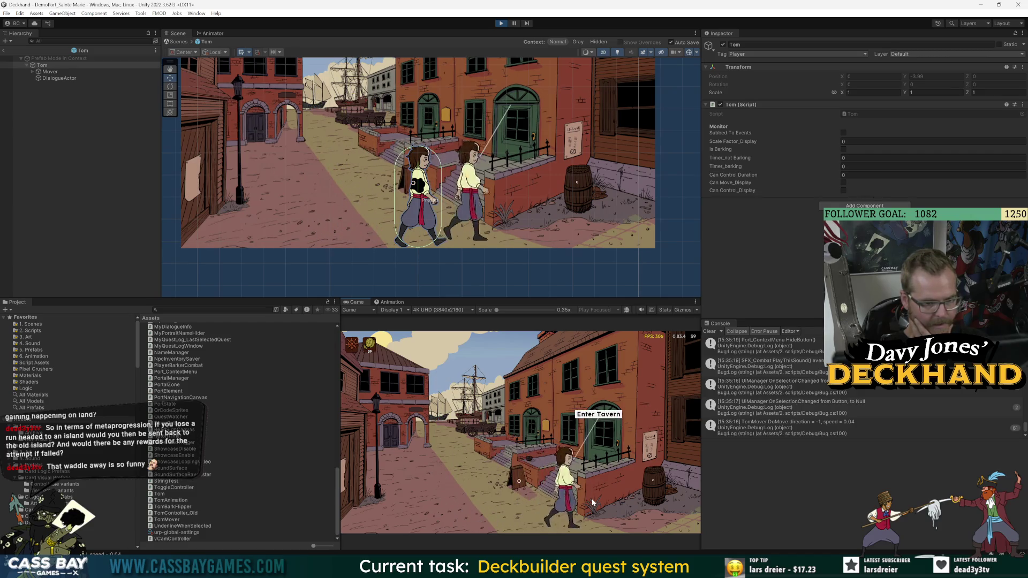
{"action": "left_click", "coordinate": [3, 50]}
{"action": "left_click", "coordinate": [647, 408]}
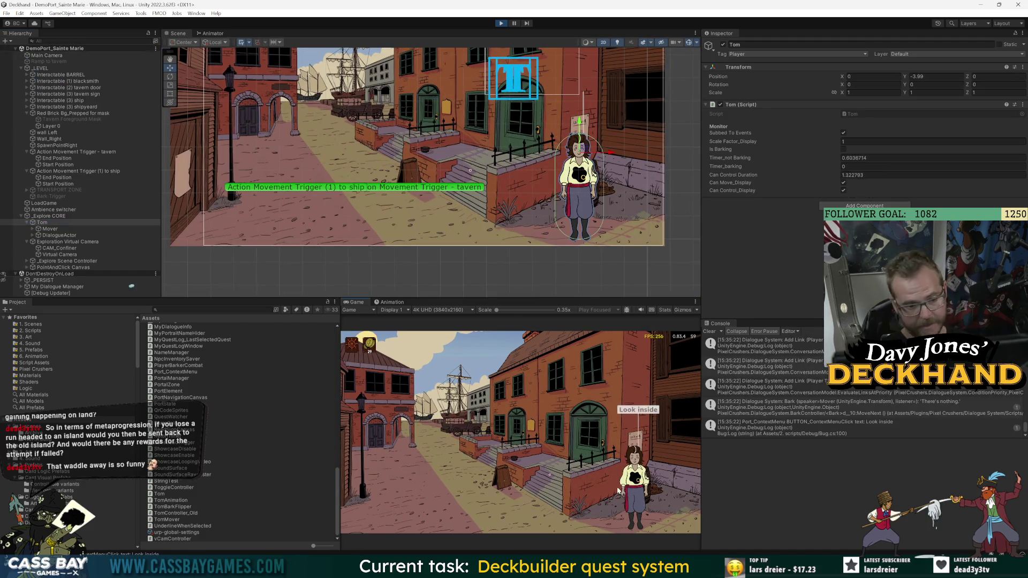
{"action": "left_click", "coordinate": [651, 412]}
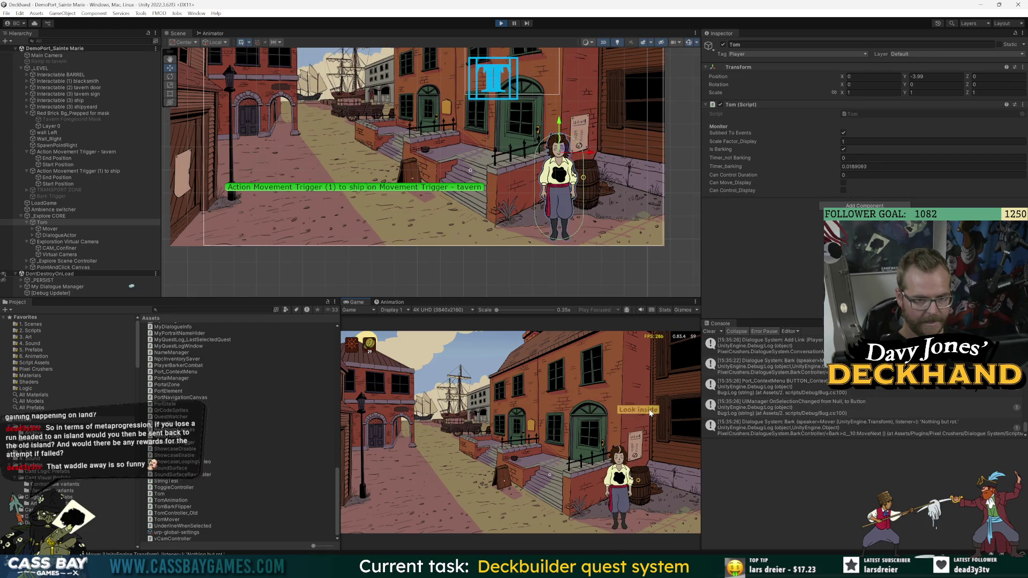
{"action": "left_click", "coordinate": [650, 412]}
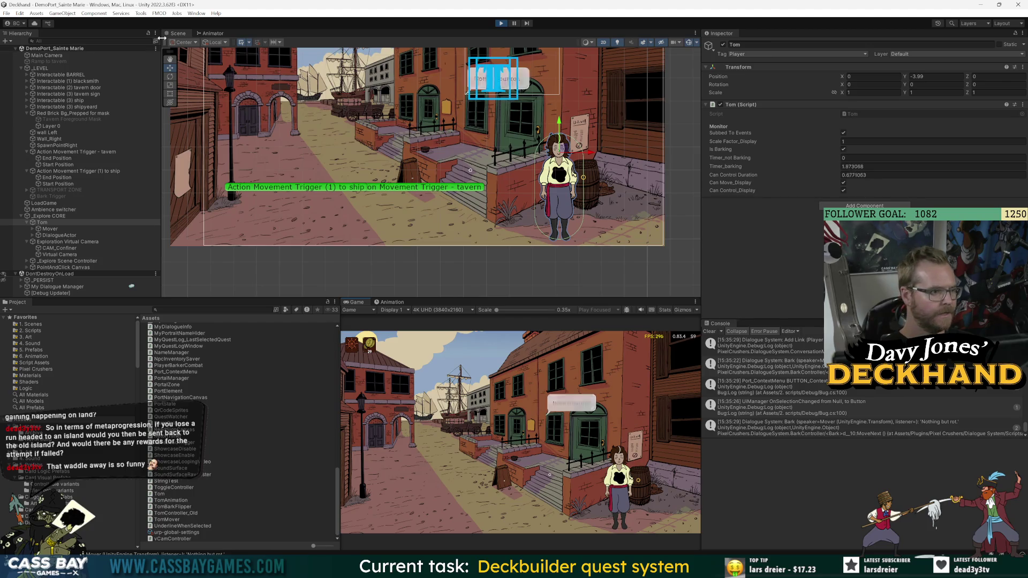
{"action": "key", "text": "ctrl+p"}
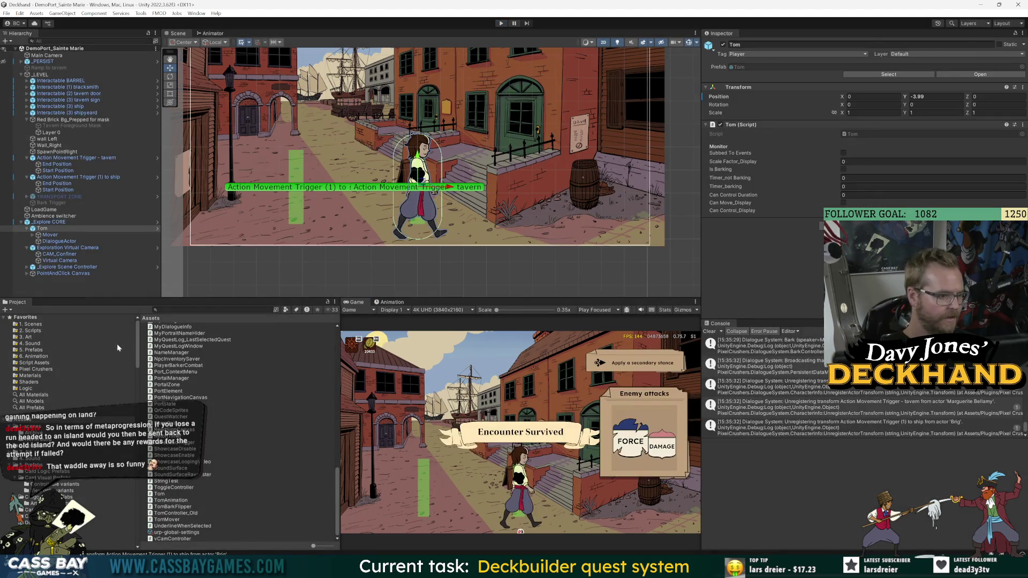
{"action": "left_click", "coordinate": [65, 242]}
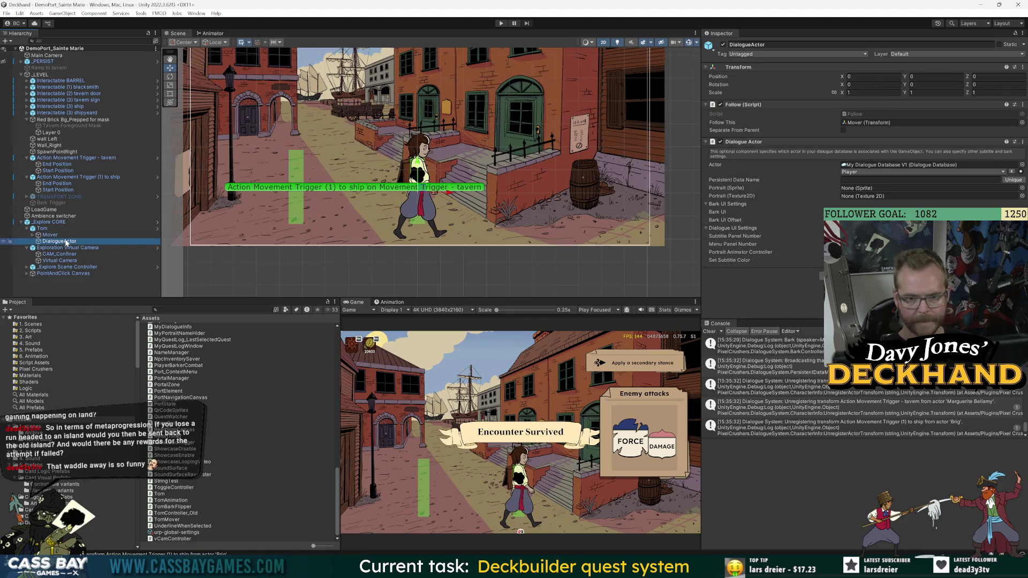
Step: Review the BubbleBarkUI_Tom_Explore prefab's Main Panel, Bubble Panel and Always Face Camera component
{"action": "double_click", "coordinate": [884, 212]}
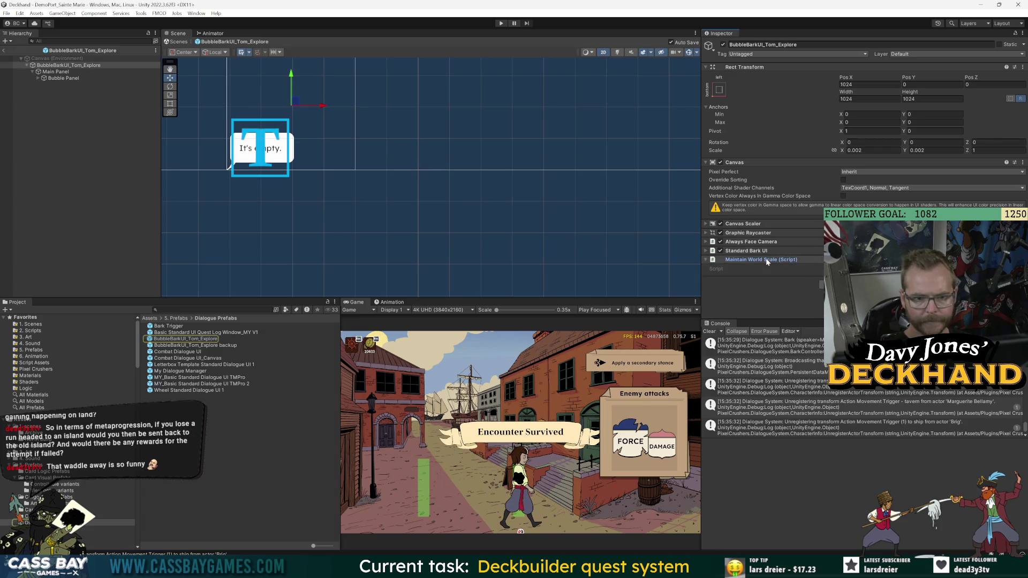
{"action": "left_click", "coordinate": [59, 73]}
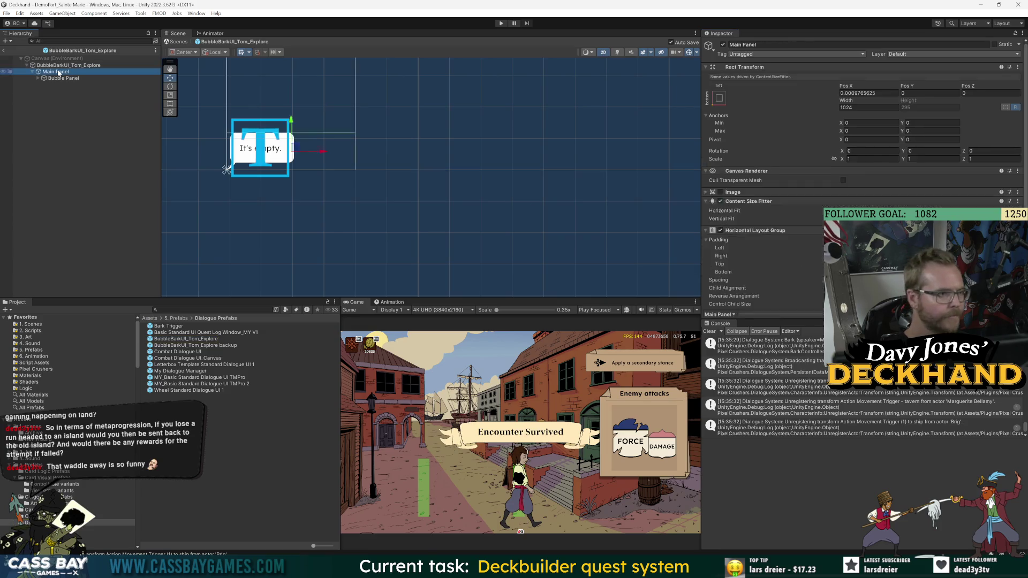
{"action": "scroll", "coordinate": [738, 272], "scroll_direction": "down", "scroll_amount": 2}
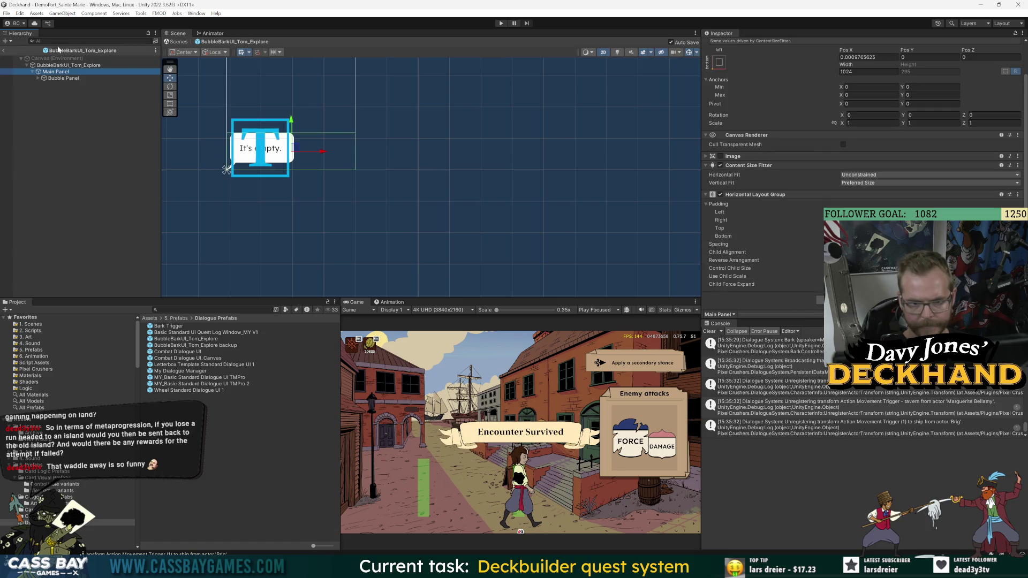
{"action": "left_click", "coordinate": [63, 78]}
{"action": "scroll", "coordinate": [758, 250], "scroll_direction": "down", "scroll_amount": 3}
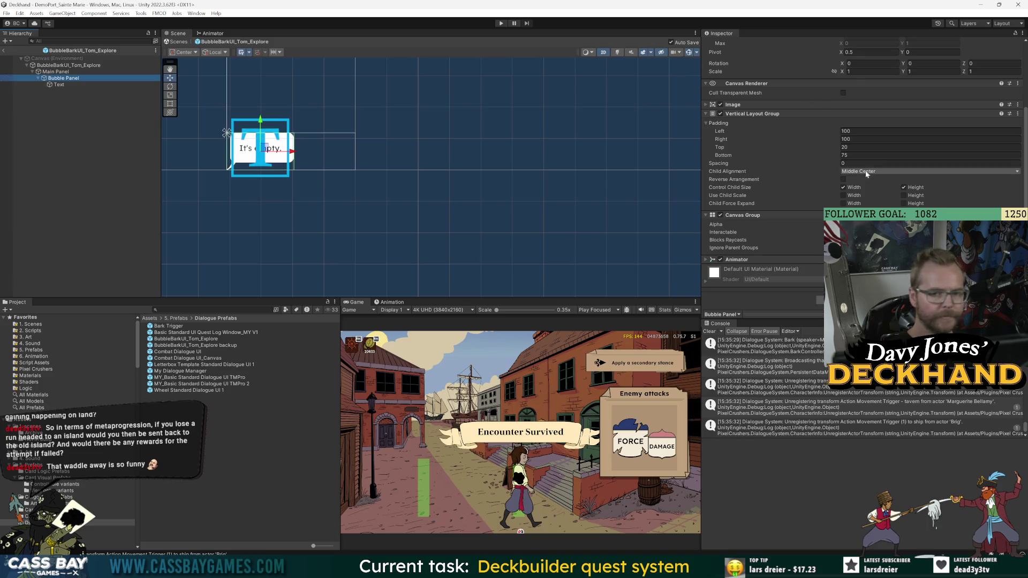
{"action": "left_click", "coordinate": [68, 65]}
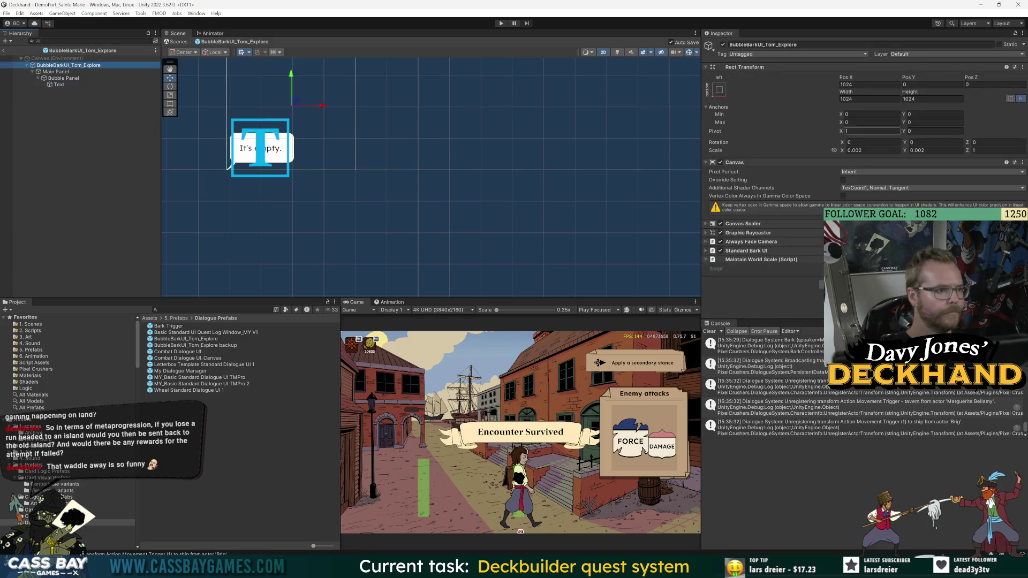
{"action": "left_click", "coordinate": [756, 243]}
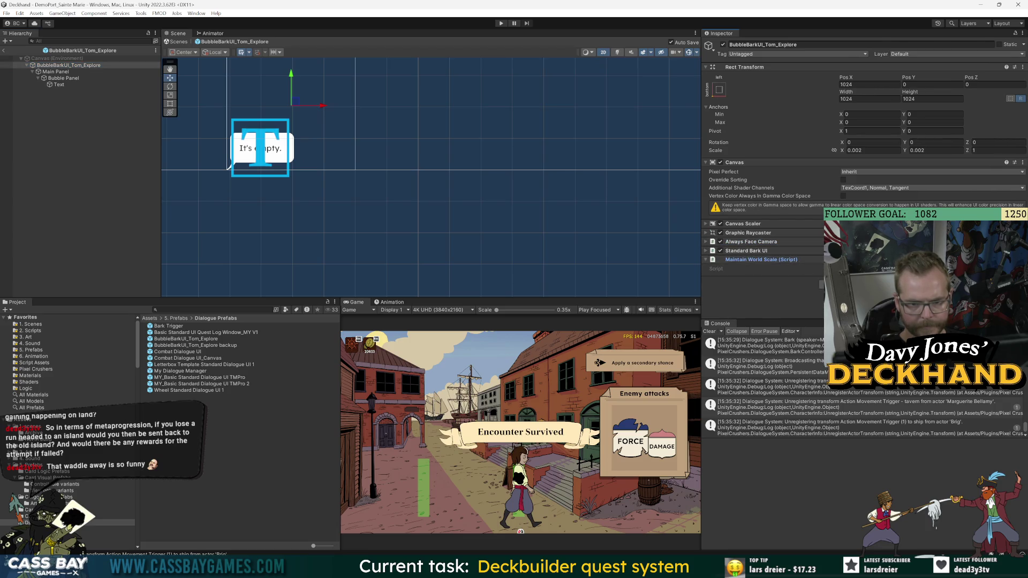
{"action": "key", "text": "alt+Tab"}
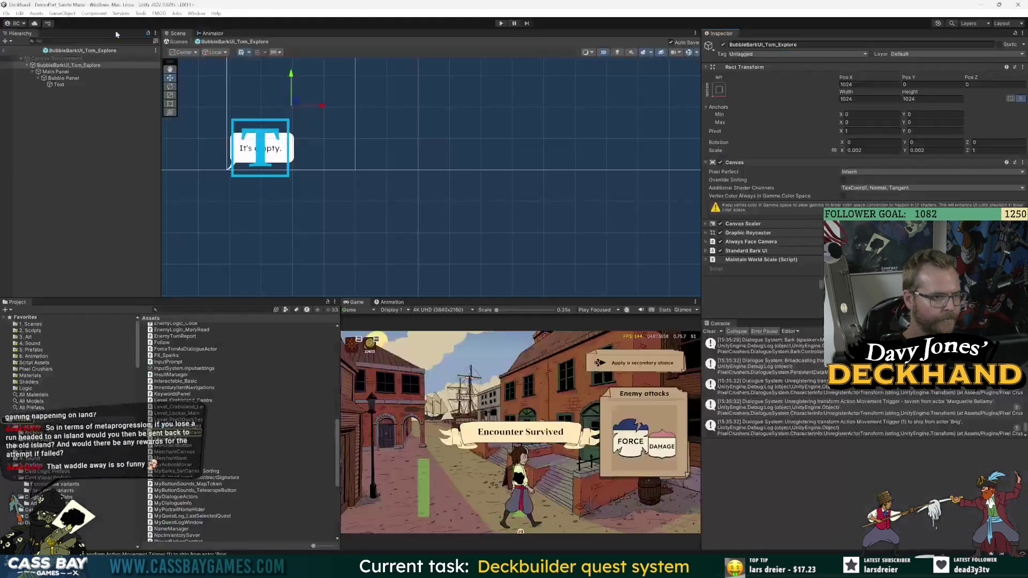
Step: Open the Tom object in Prefab Mode and launch its Tom script in Visual Studio
{"action": "double_click", "coordinate": [69, 242]}
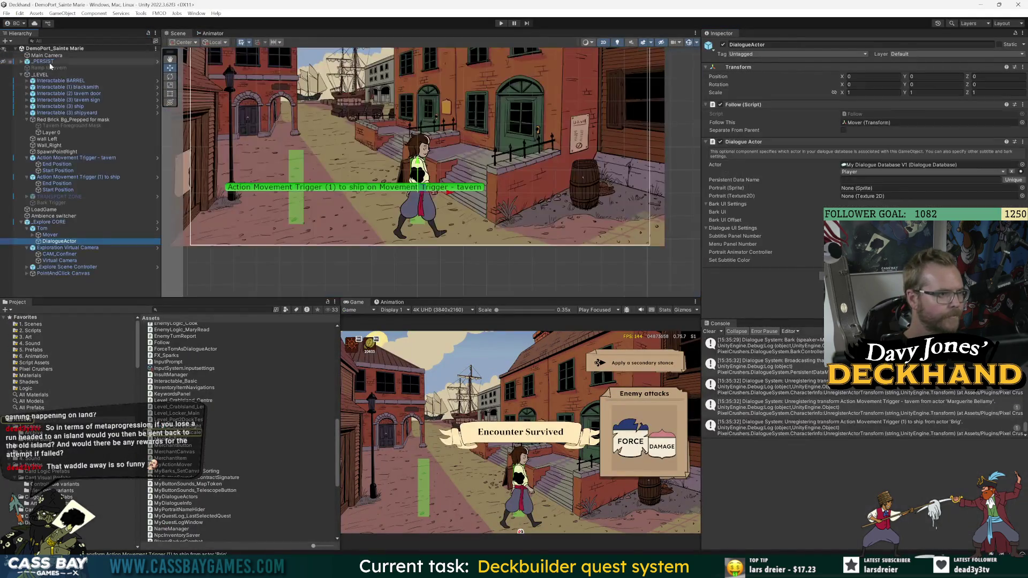
{"action": "scroll", "coordinate": [760, 385], "scroll_direction": "up", "scroll_amount": 3}
{"action": "left_click", "coordinate": [53, 222]}
{"action": "left_click", "coordinate": [417, 182]}
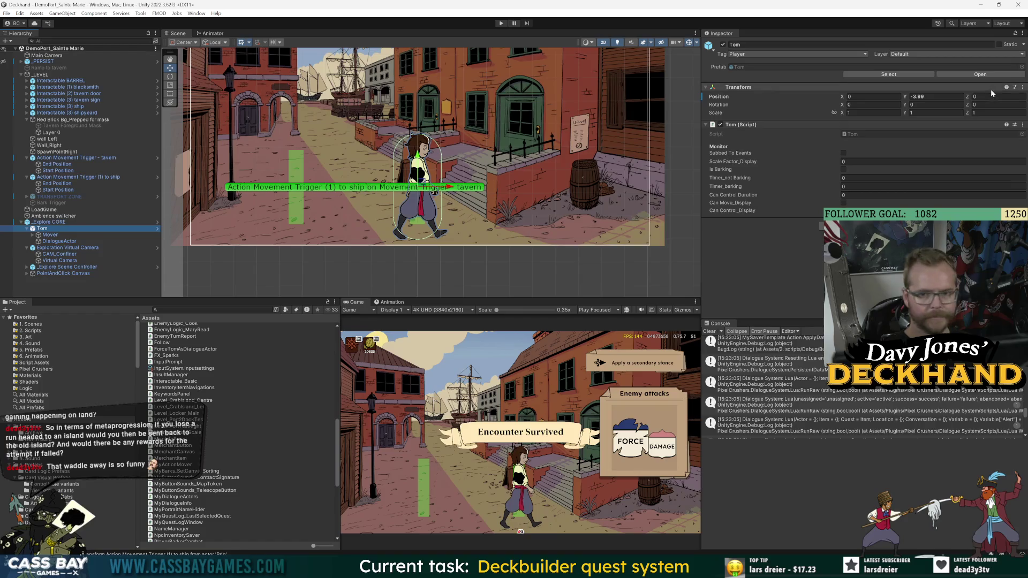
{"action": "left_click", "coordinate": [980, 74]}
{"action": "double_click", "coordinate": [867, 115]}
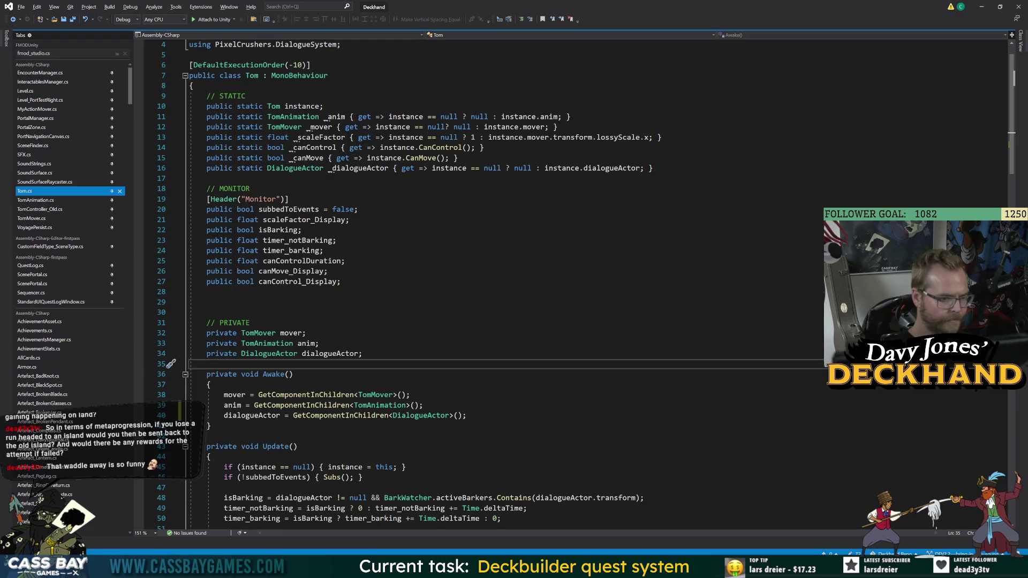
Step: Highlight every reference to the dialogueActor field in Tom.cs, then return to Unity
{"action": "double_click", "coordinate": [330, 353]}
{"action": "scroll", "coordinate": [481, 283], "scroll_direction": "down", "scroll_amount": 2}
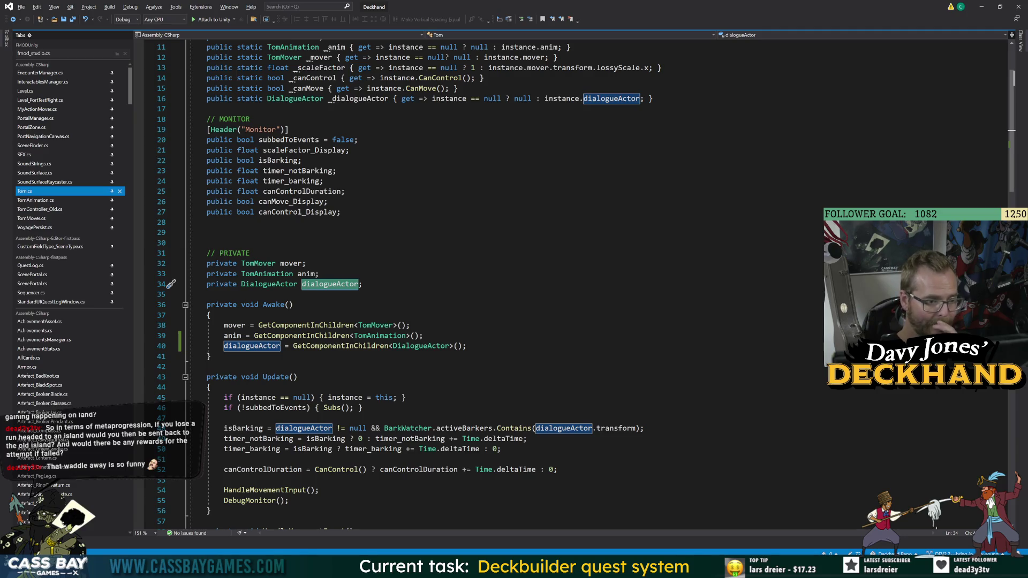
{"action": "key", "text": "alt+Tab"}
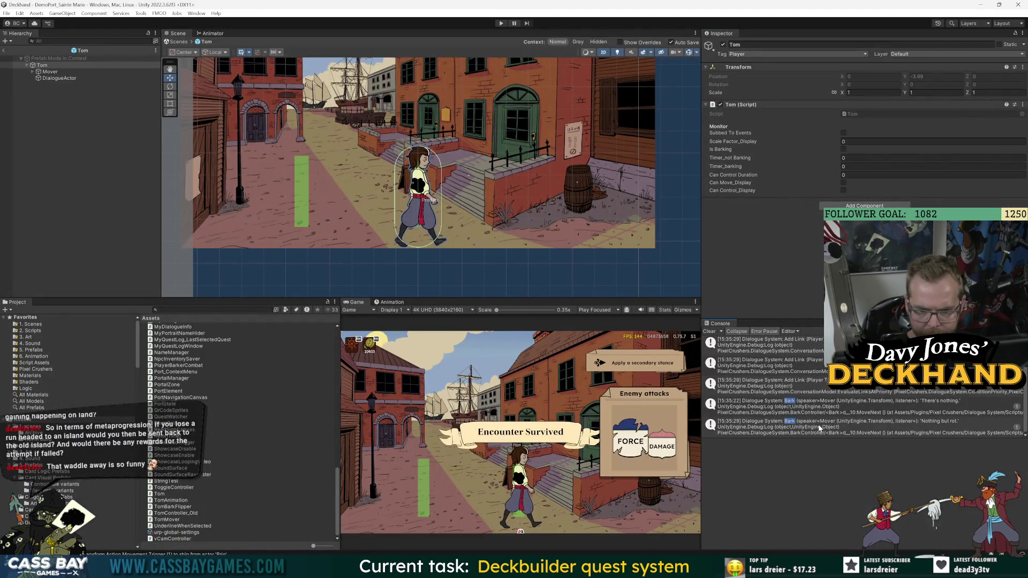
Step: Read the bark log stack traces and open Level_PortTestRight.cs from the 'Nothing but rot.' entry
{"action": "left_click", "coordinate": [821, 411]}
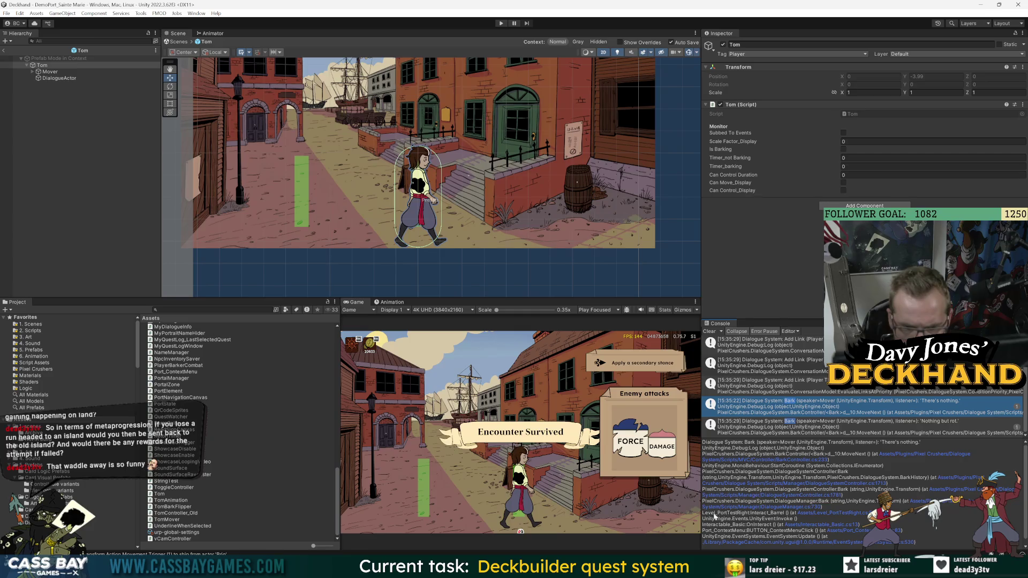
{"action": "scroll", "coordinate": [843, 493], "scroll_direction": "down", "scroll_amount": 1}
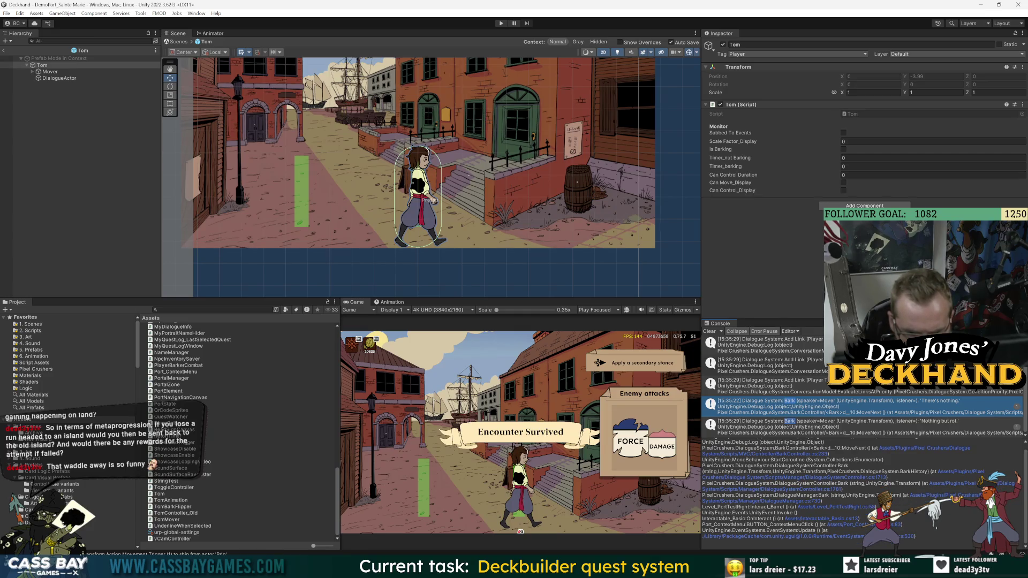
{"action": "left_click", "coordinate": [870, 429]}
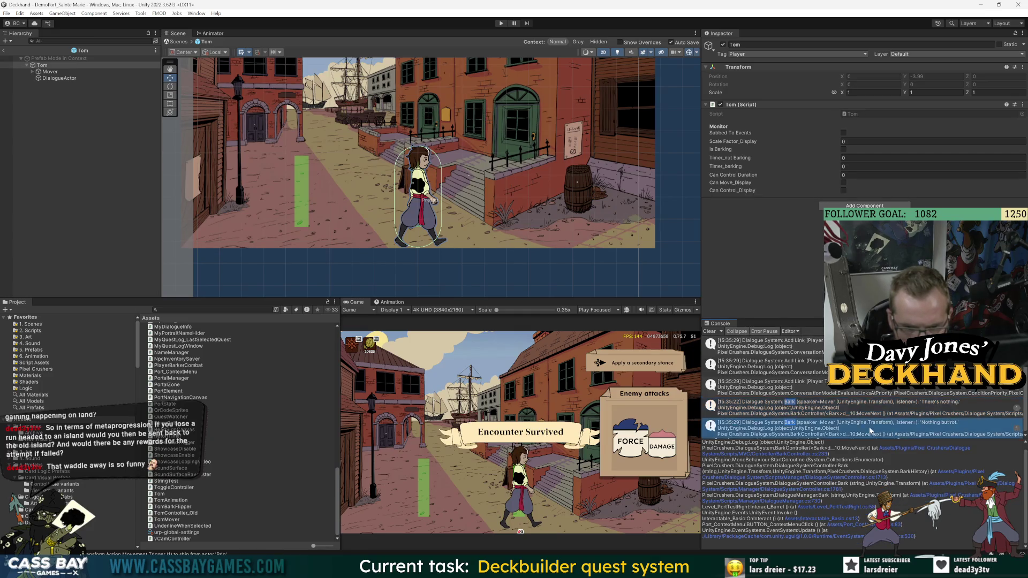
{"action": "scroll", "coordinate": [801, 365], "scroll_direction": "up", "scroll_amount": 1}
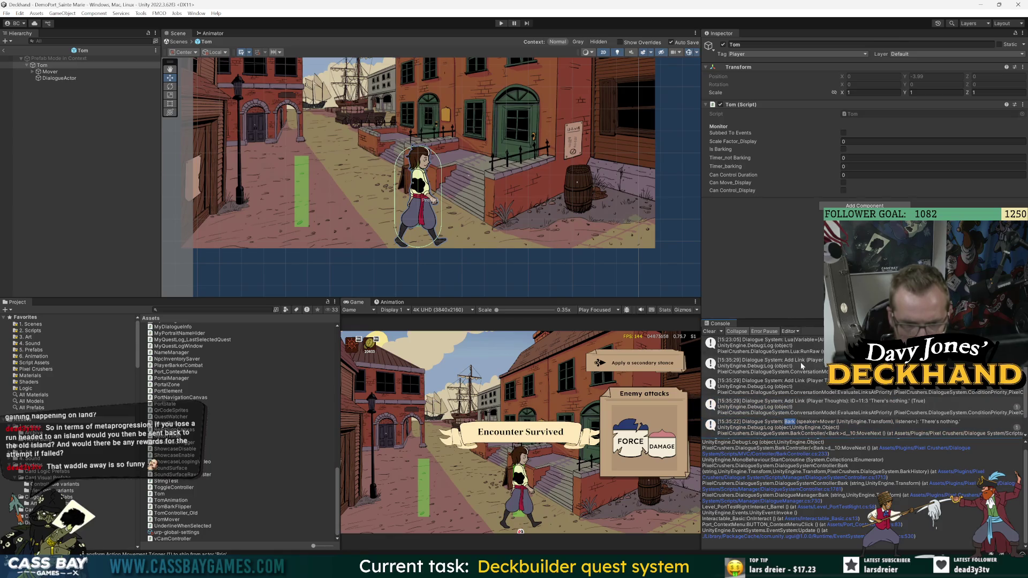
{"action": "scroll", "coordinate": [811, 435], "scroll_direction": "down", "scroll_amount": 1}
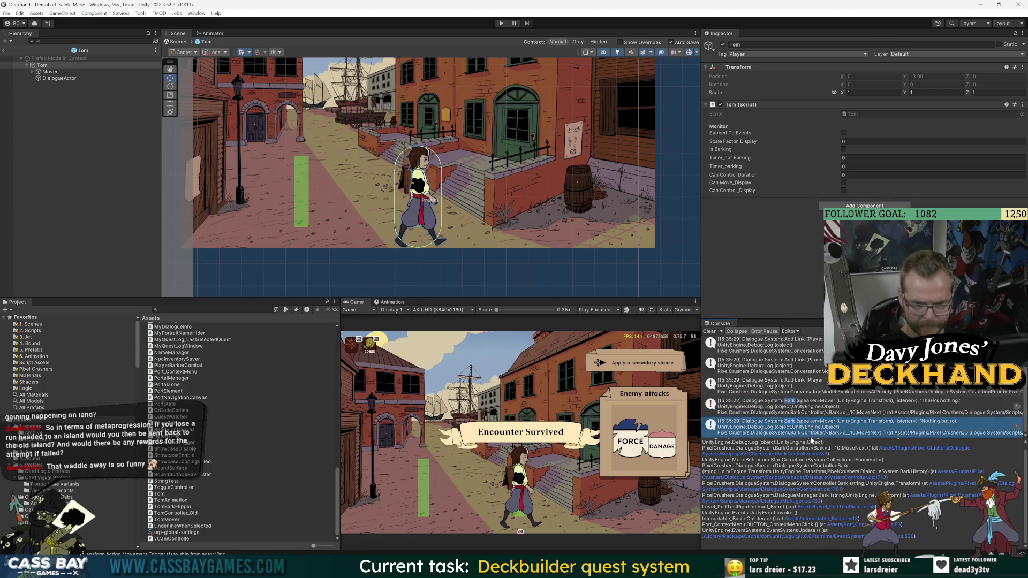
{"action": "scroll", "coordinate": [823, 428], "scroll_direction": "up", "scroll_amount": 1}
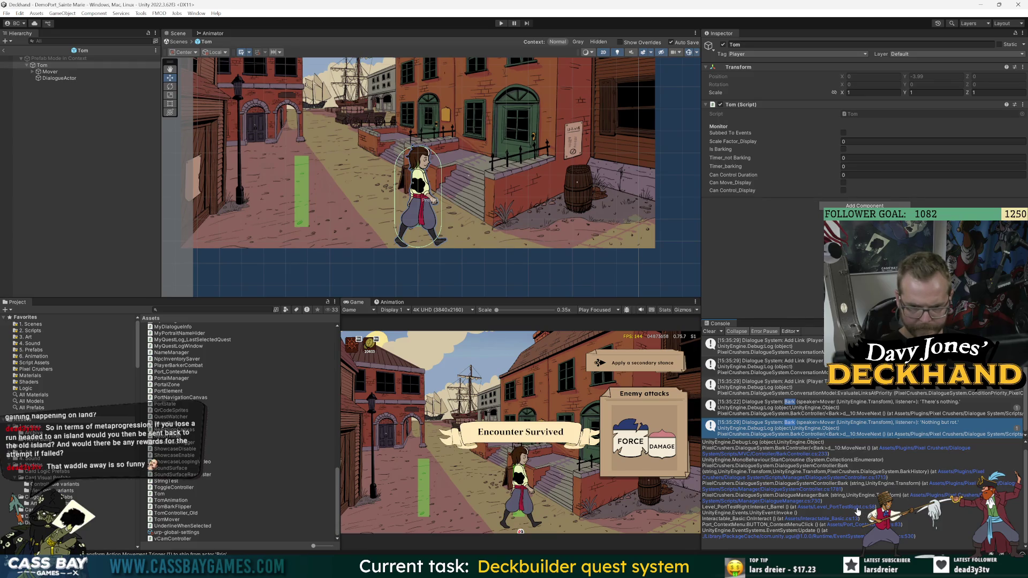
{"action": "left_click", "coordinate": [860, 509]}
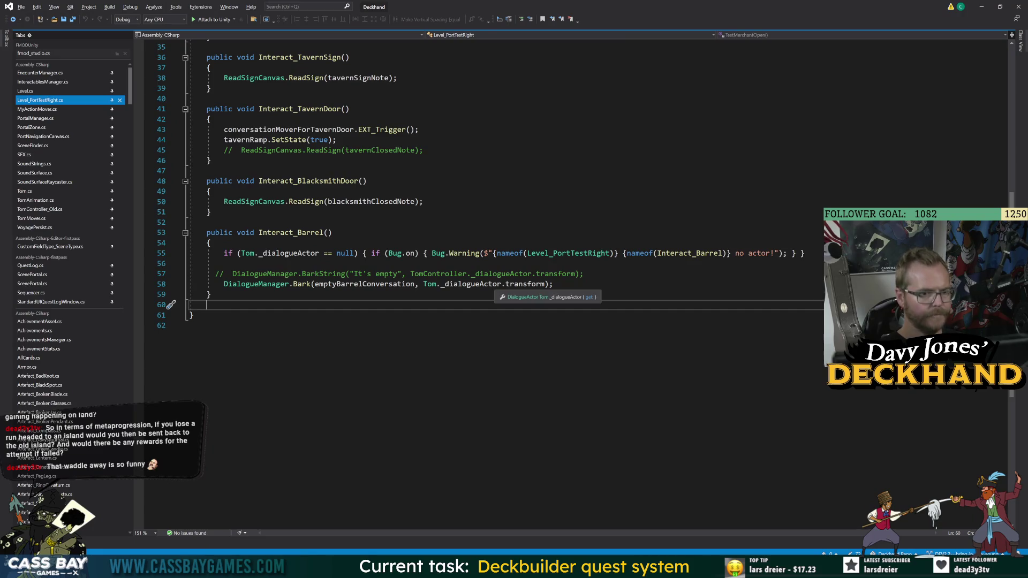
Step: Select _dialogueActor on line 58 of Interact_Barrel and jump to its definition in Tom.cs
{"action": "double_click", "coordinate": [467, 284]}
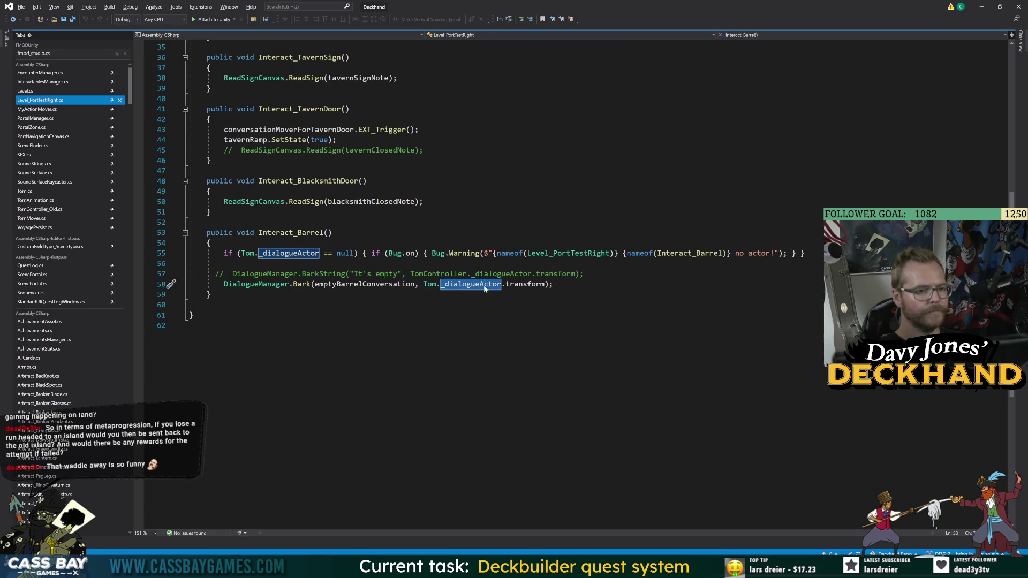
{"action": "key", "text": "alt+Tab"}
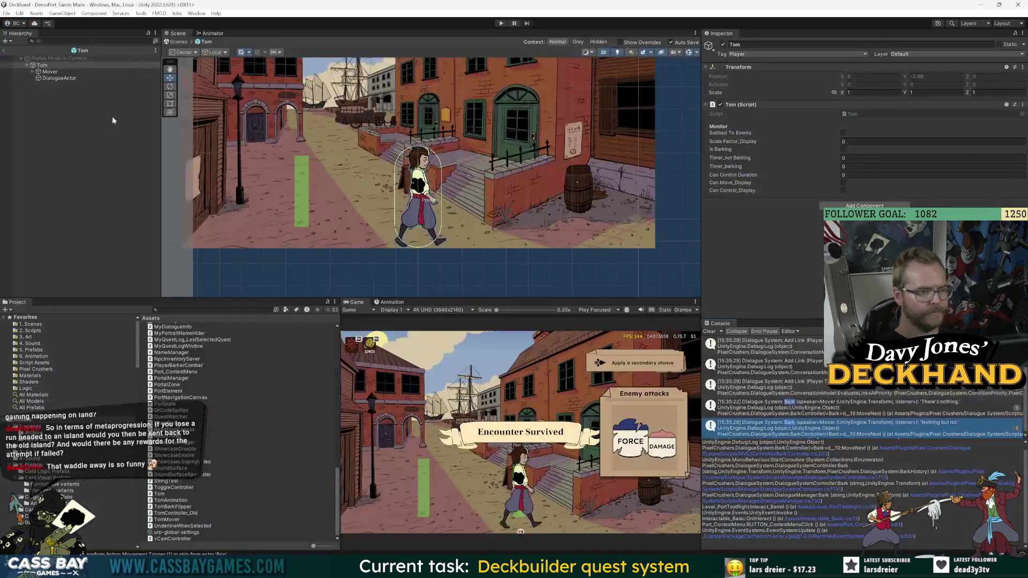
{"action": "key", "text": "alt+Tab"}
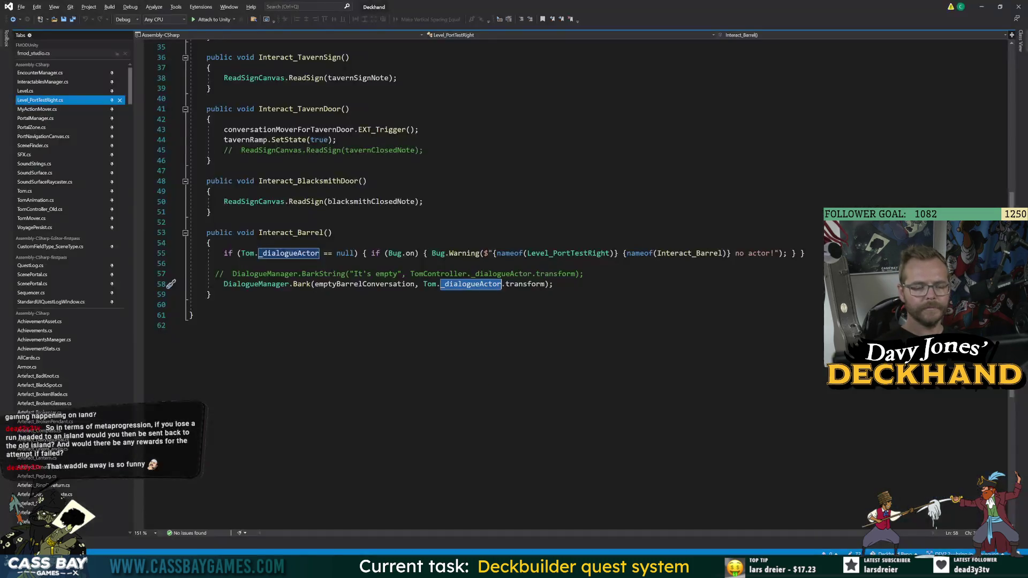
{"action": "key", "text": "F12"}
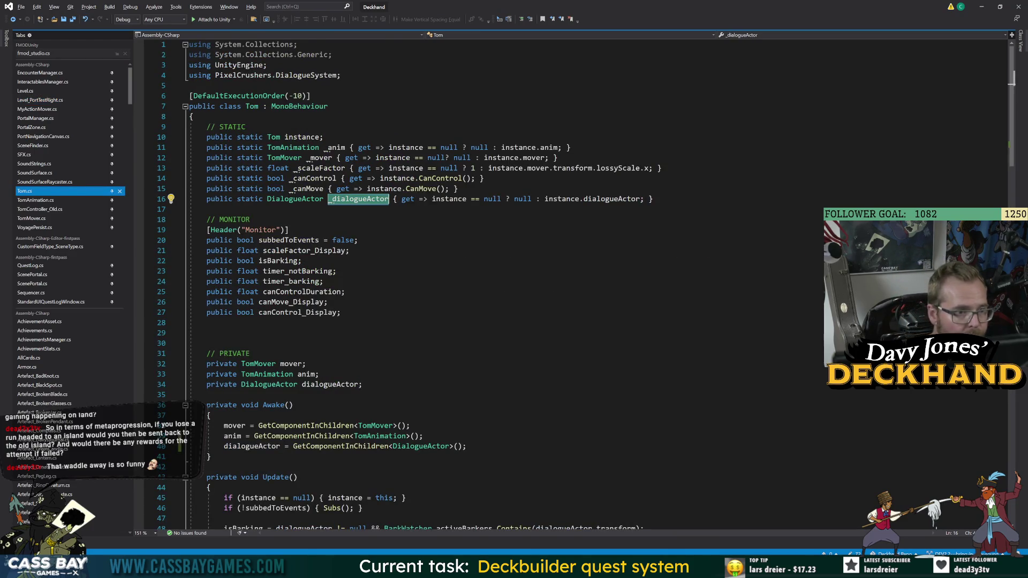
{"action": "key", "text": "alt+Tab"}
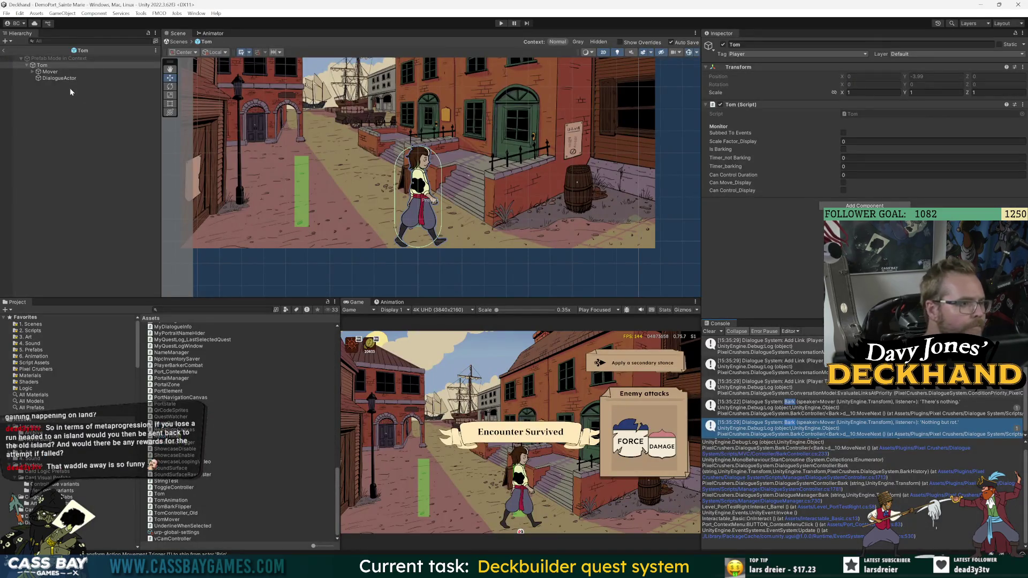
{"action": "key", "text": "alt+Tab"}
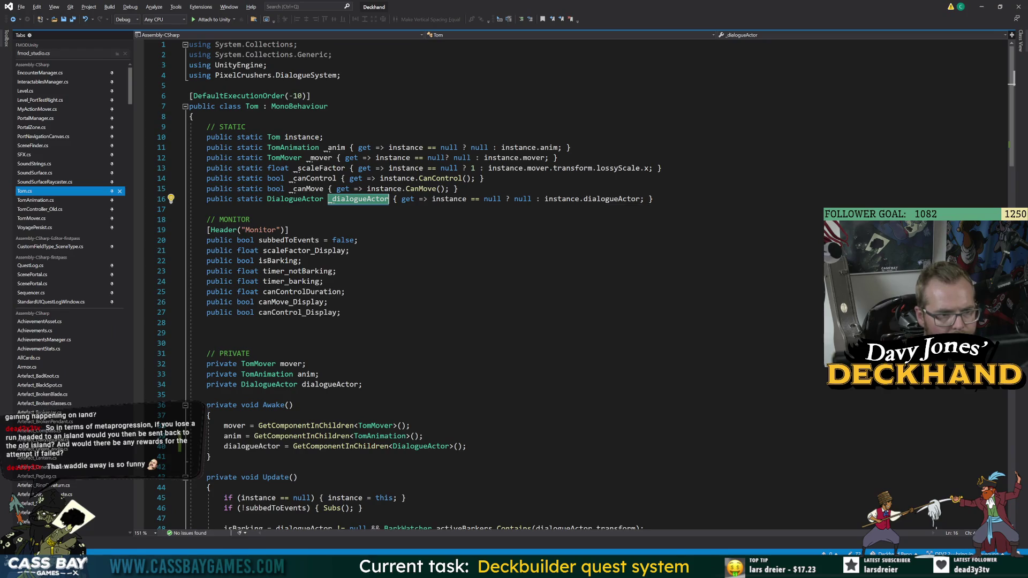
Step: Review the dialogueActor field's uses in Tom.cs, then return to Unity and start play mode
{"action": "left_click", "coordinate": [608, 199]}
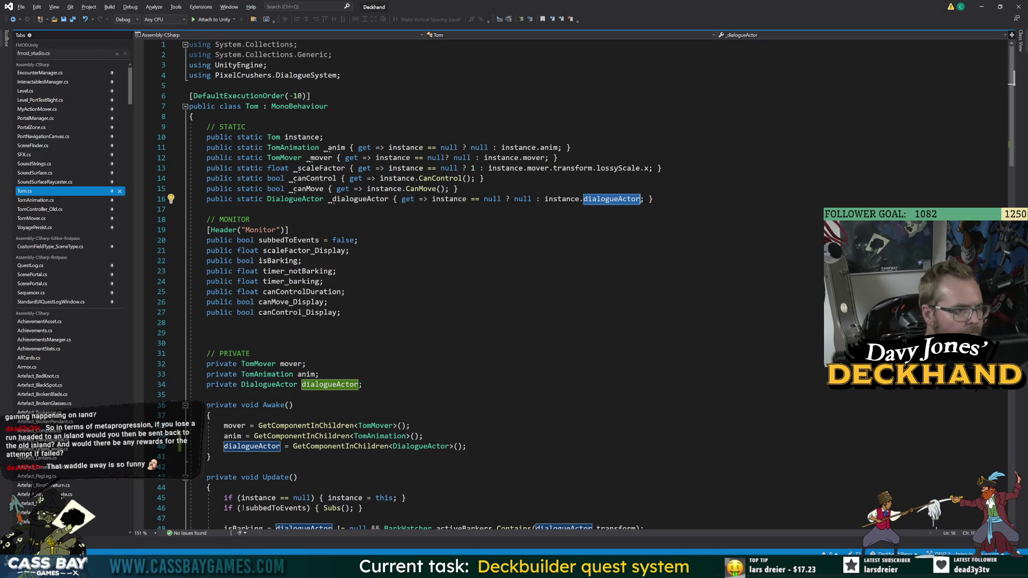
{"action": "scroll", "coordinate": [460, 404], "scroll_direction": "down", "scroll_amount": 5}
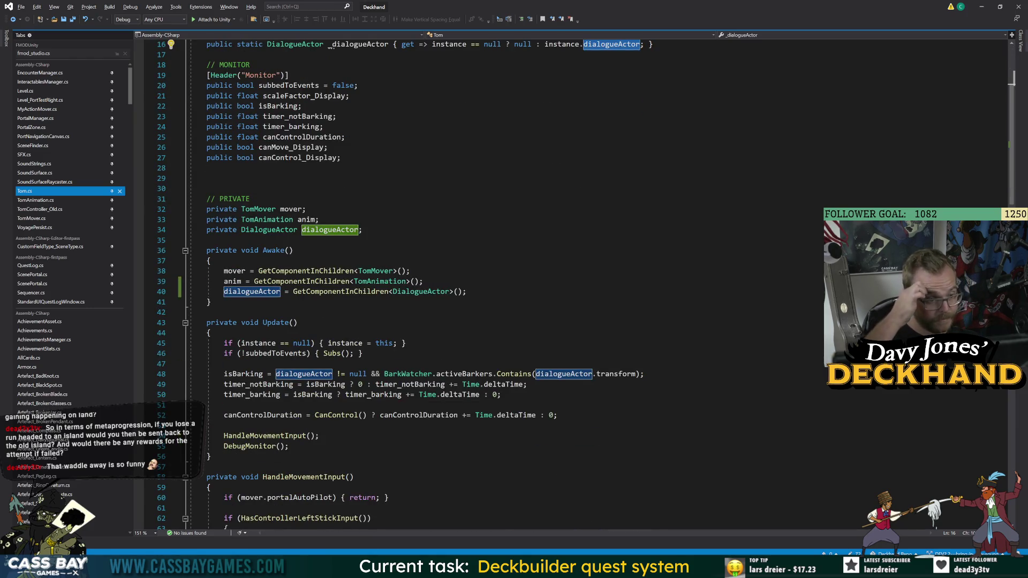
{"action": "scroll", "coordinate": [461, 284], "scroll_direction": "down", "scroll_amount": 5}
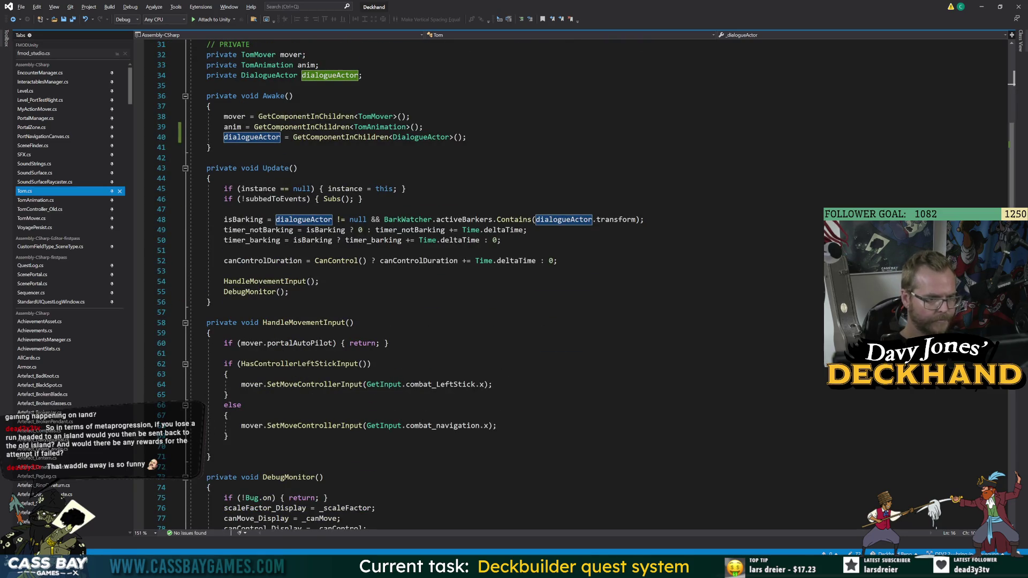
{"action": "mouse_move", "coordinate": [332, 425]}
{"action": "key", "text": "alt+Tab"}
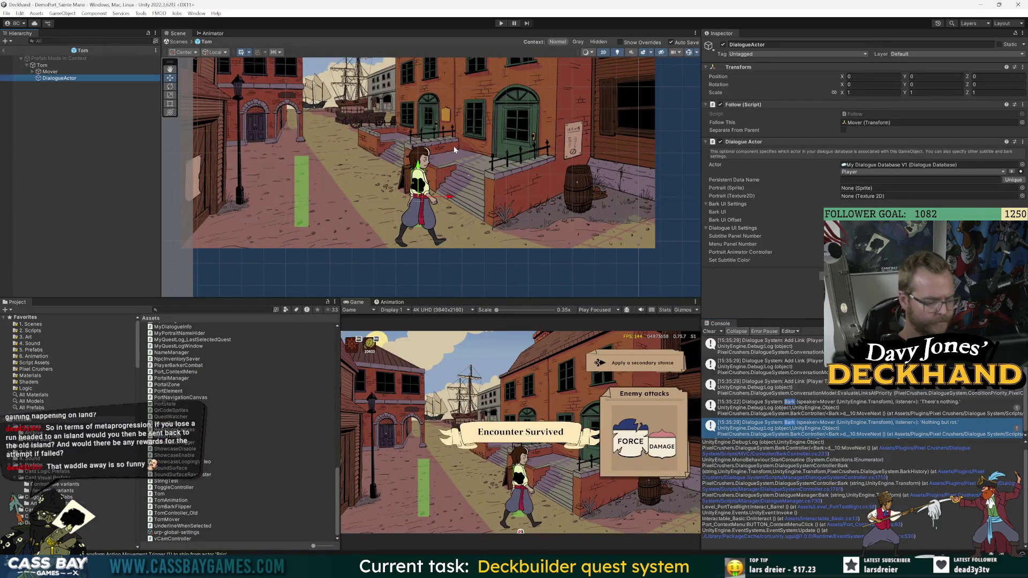
{"action": "scroll", "coordinate": [454, 146], "scroll_direction": "down", "scroll_amount": 5}
{"action": "scroll", "coordinate": [448, 143], "scroll_direction": "up", "scroll_amount": 4}
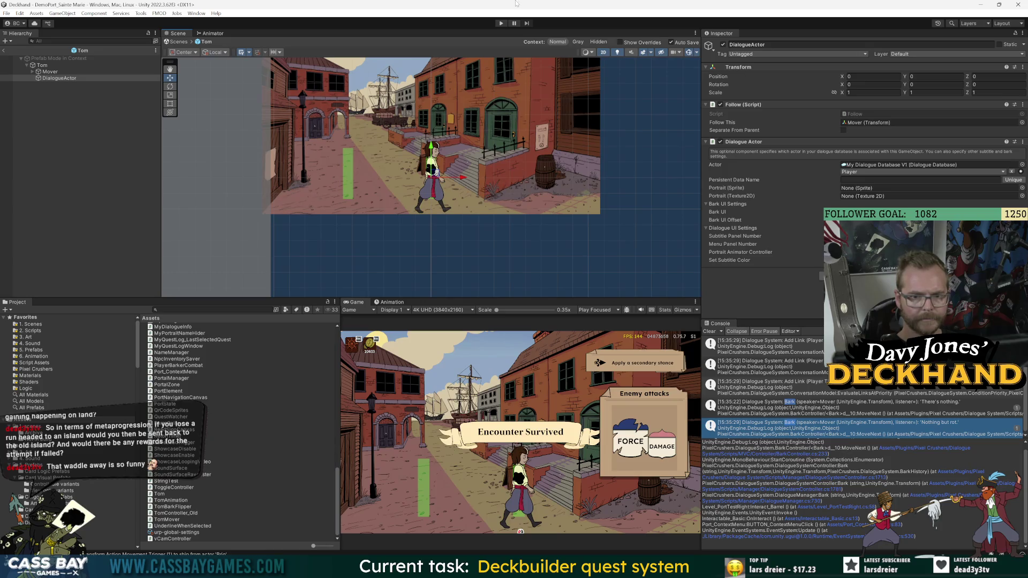
{"action": "left_click", "coordinate": [501, 23]}
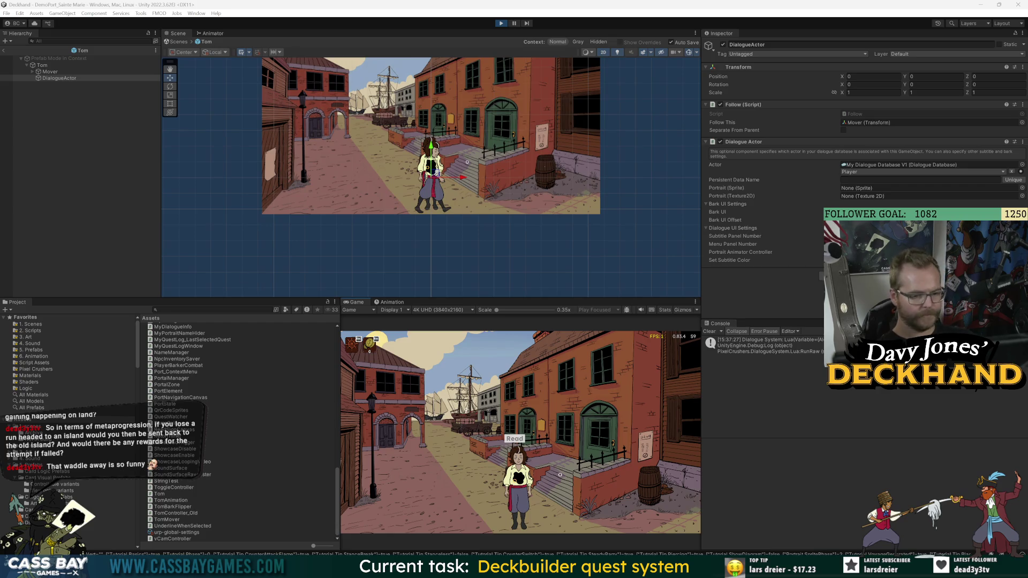
Step: Switch from the running game to the port town sketch in Photoshop
{"action": "left_click", "coordinate": [699, 525]}
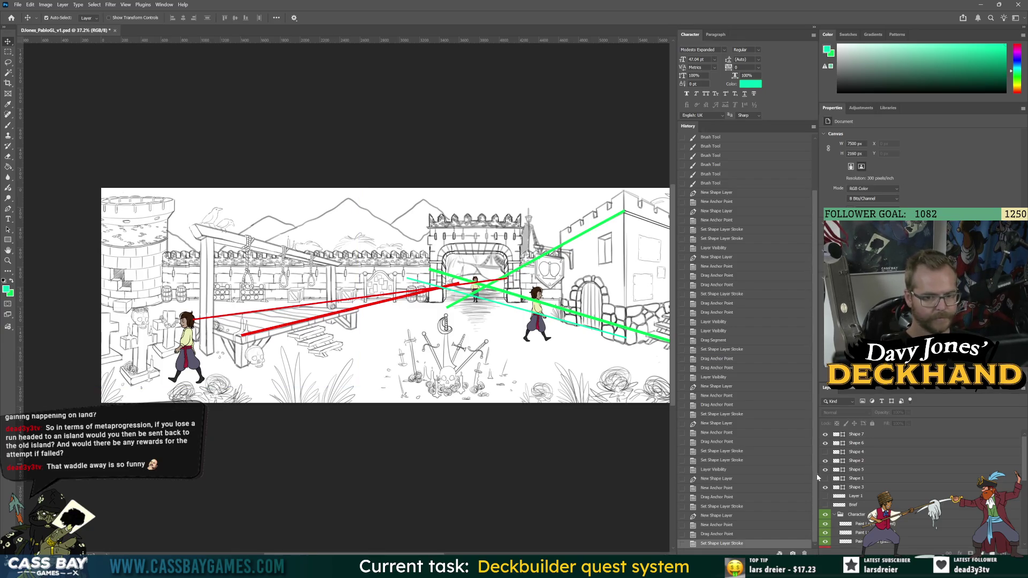
Step: Delete the Shape 3–7 layers holding the red and green perspective lines
{"action": "left_click", "coordinate": [881, 439]}
{"action": "left_click", "coordinate": [855, 487], "text": "shift"}
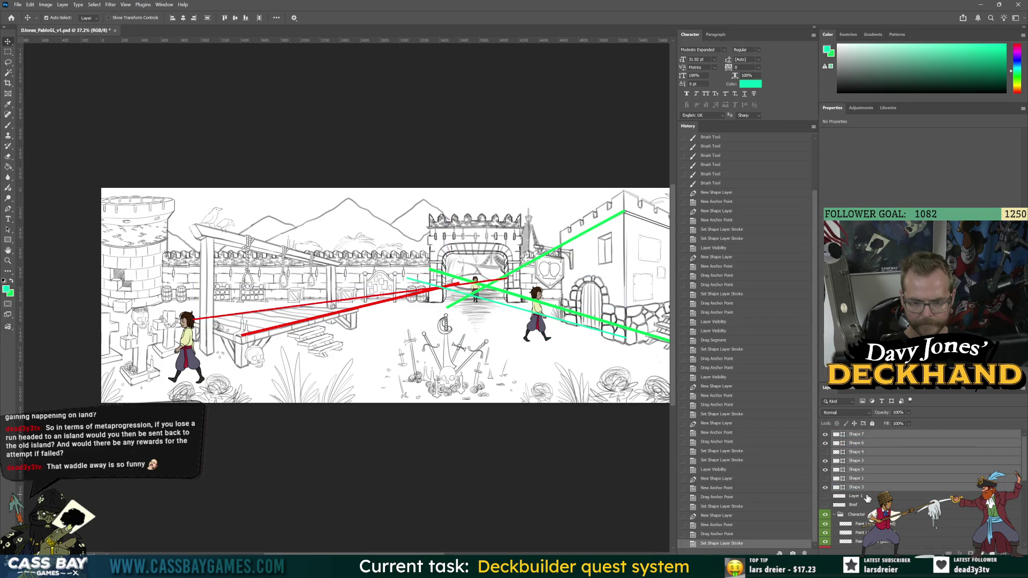
{"action": "key", "text": "Delete"}
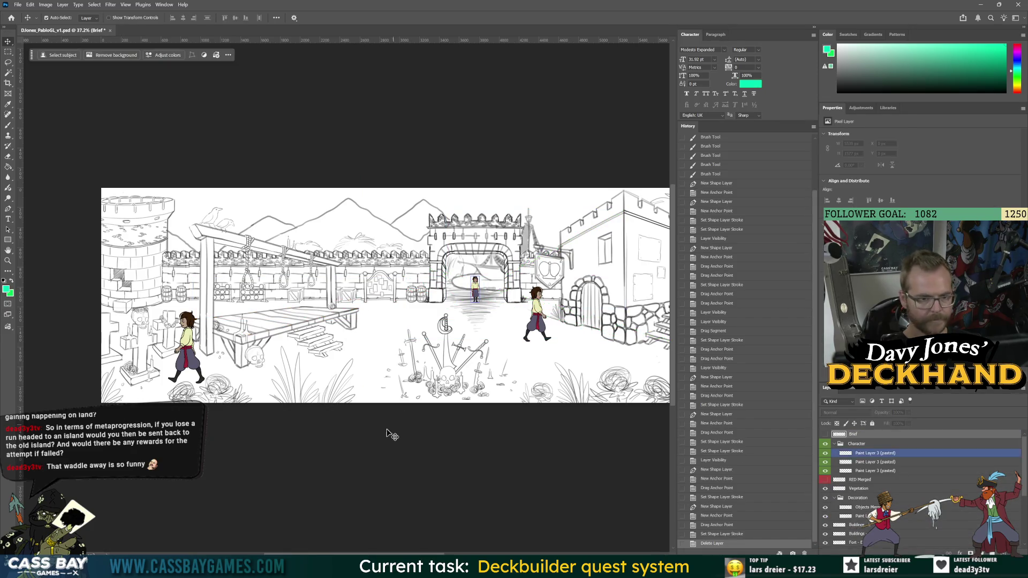
{"action": "scroll", "coordinate": [380, 543], "scroll_direction": "right", "scroll_amount": 5}
{"action": "scroll", "coordinate": [390, 493], "scroll_direction": "down", "scroll_amount": 3}
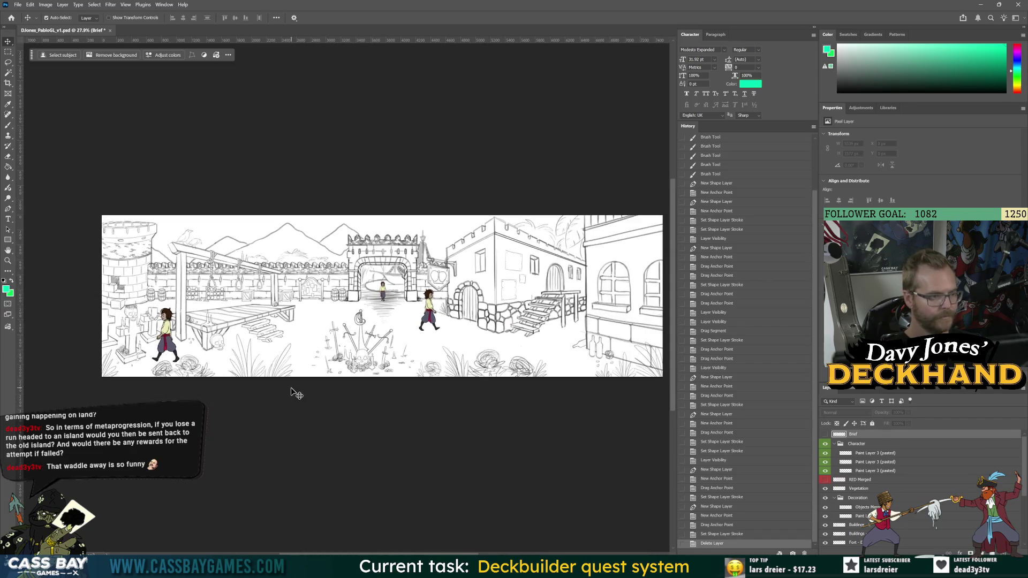
Step: Pick the brush, add a new empty layer, and set the foreground colour to red
{"action": "key", "text": "p"}
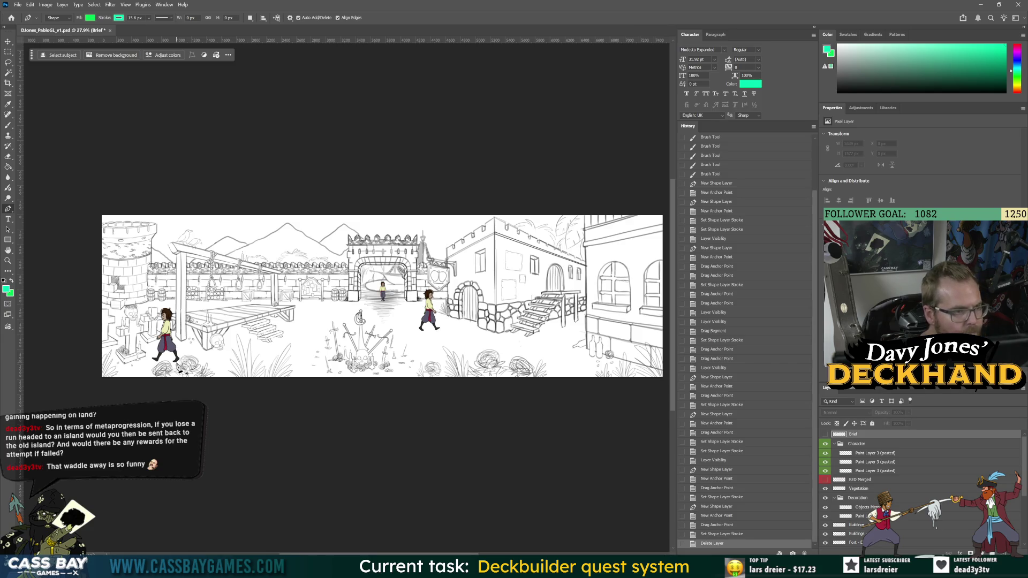
{"action": "key", "text": "b"}
{"action": "key", "text": "ctrl+shift+alt+n"}
{"action": "left_click", "coordinate": [6, 289]}
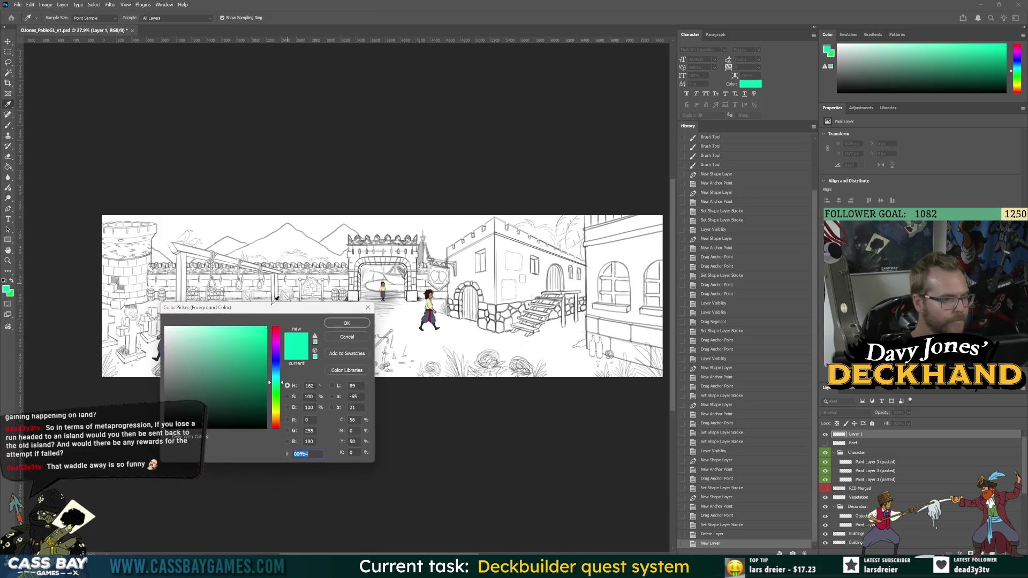
{"action": "left_click_drag", "start_coordinate": [278, 387], "coordinate": [276, 327]}
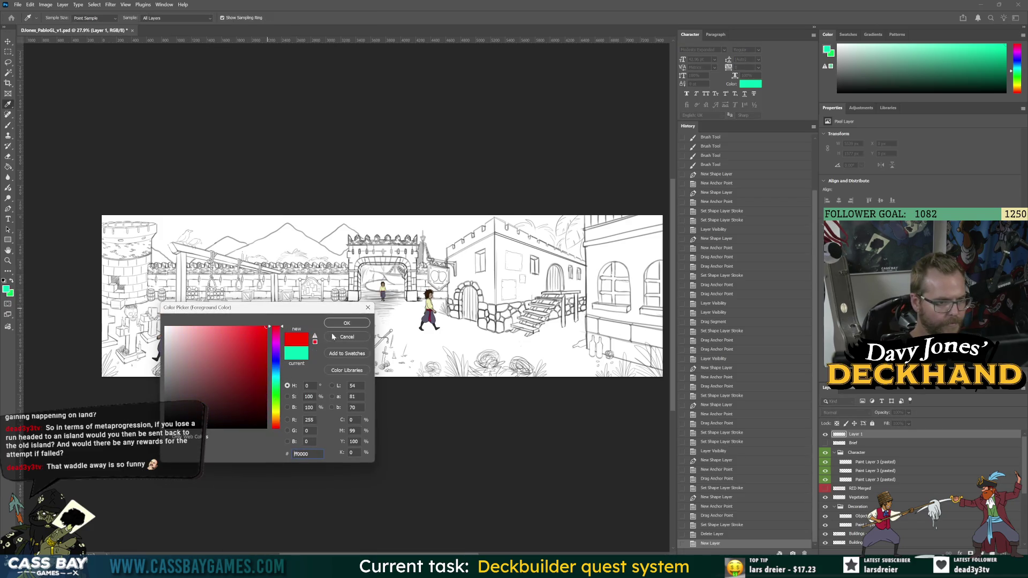
{"action": "left_click", "coordinate": [347, 323]}
Step: Paint one long red horizontal line near the sketch's bottom and screen-capture that area
{"action": "mouse_move", "coordinate": [175, 361]}
{"action": "left_mouse_down"}
{"action": "mouse_move", "coordinate": [666, 361]}
{"action": "mouse_move", "coordinate": [430, 346]}
{"action": "mouse_move", "coordinate": [352, 328]}
{"action": "mouse_move", "coordinate": [448, 328]}
{"action": "left_mouse_up"}
{"action": "key", "text": "ctrl+z"}
{"action": "left_click_drag", "start_coordinate": [386, 328], "coordinate": [308, 328]}
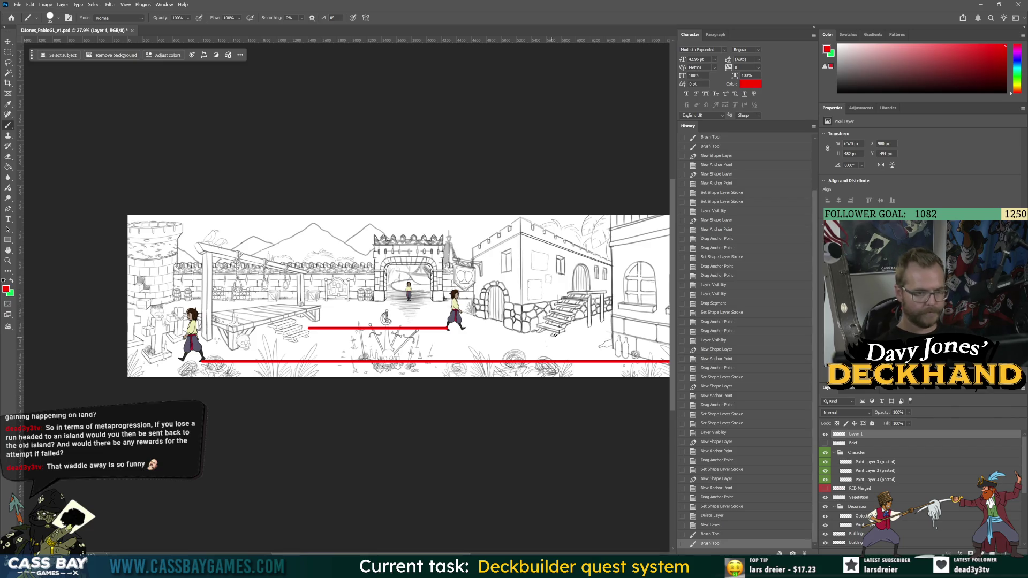
{"action": "key", "text": "ctrl+z"}
{"action": "key", "text": "ctrl+z"}
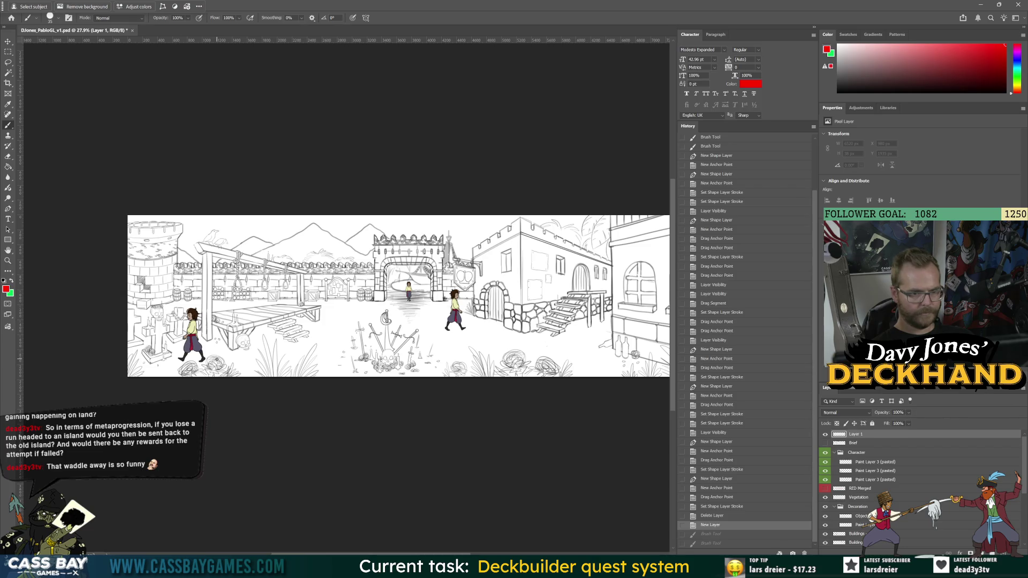
{"action": "left_click_drag", "start_coordinate": [207, 358], "coordinate": [604, 359]}
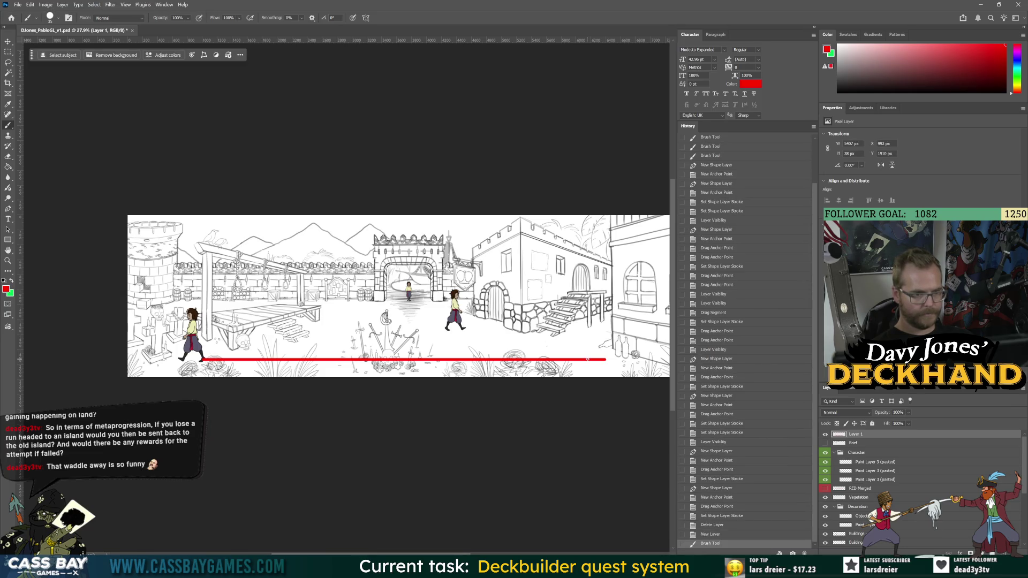
{"action": "scroll", "coordinate": [587, 359], "scroll_direction": "down", "scroll_amount": 2}
{"action": "scroll", "coordinate": [396, 355], "scroll_direction": "right", "scroll_amount": 1}
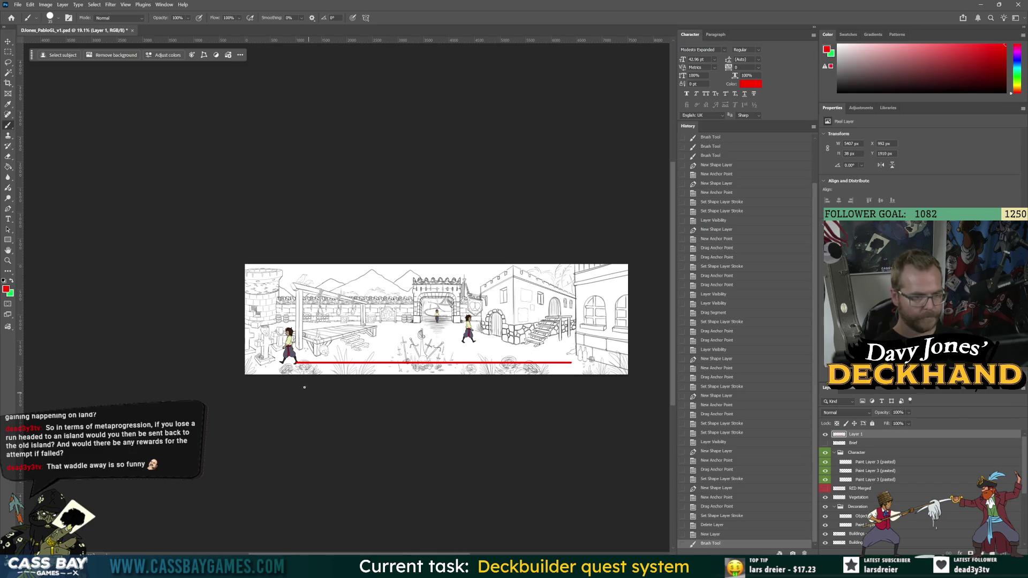
{"action": "key", "text": "super+shift+s"}
{"action": "left_click_drag", "start_coordinate": [244, 264], "coordinate": [628, 384]}
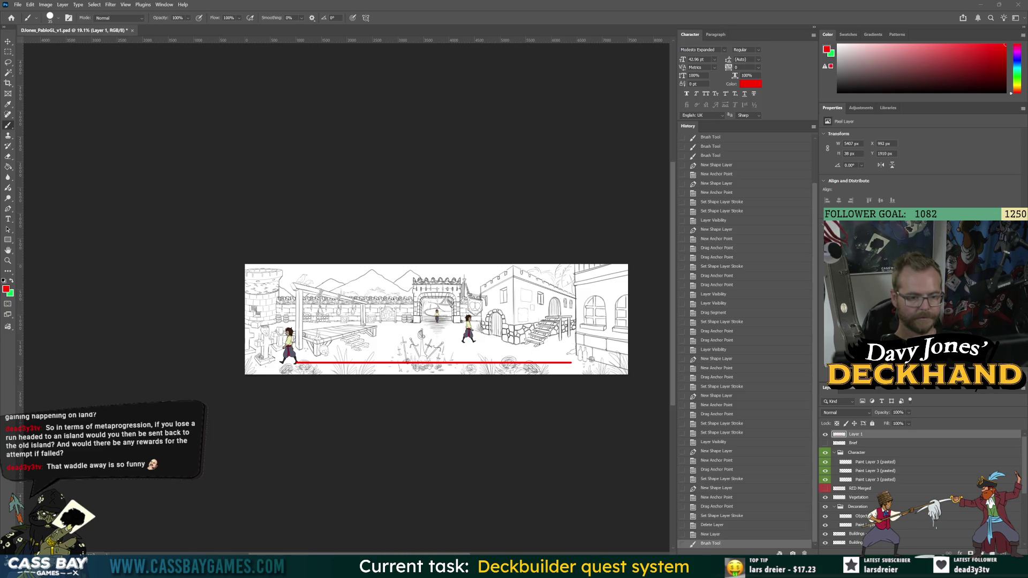
Step: Return to the Unity editor
{"action": "key", "text": "alt+Tab"}
{"action": "key", "text": "alt+Tab"}
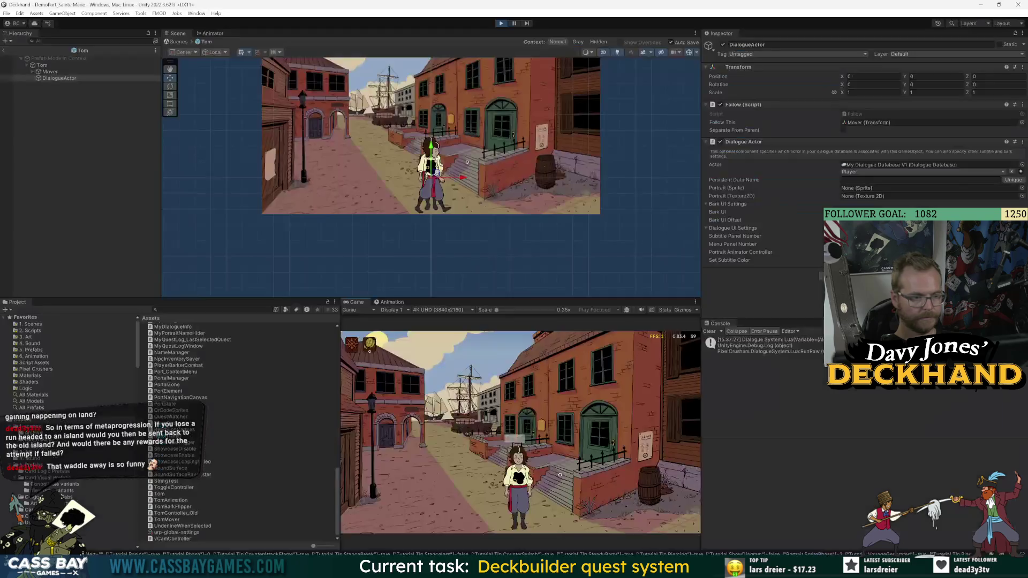
Step: Walk Tom to the sign by the door, then inspect the Exploration Virtual Camera and CAM_Confiner
{"action": "left_click", "coordinate": [632, 451]}
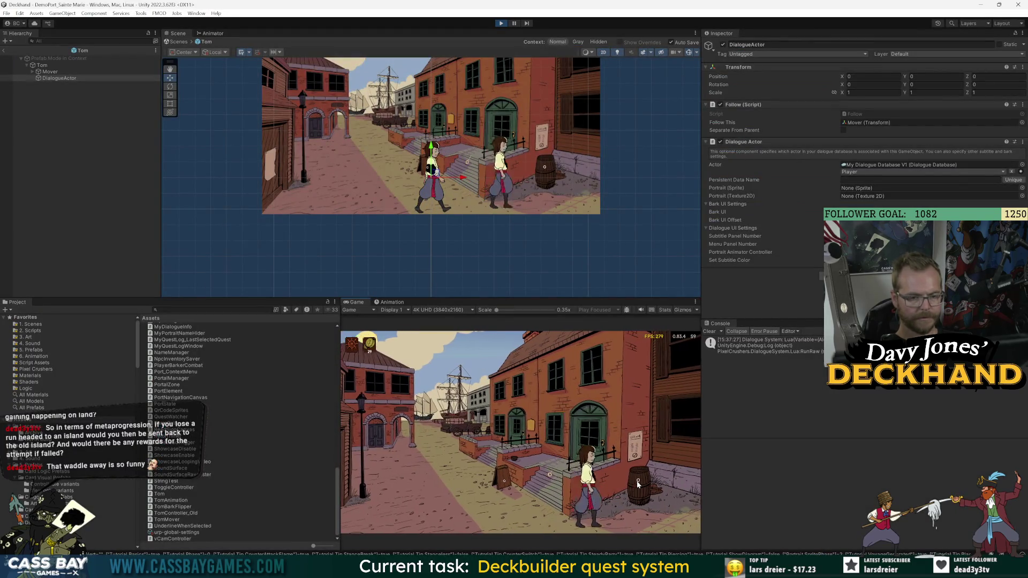
{"action": "left_click", "coordinate": [4, 51]}
{"action": "left_click", "coordinate": [64, 242]}
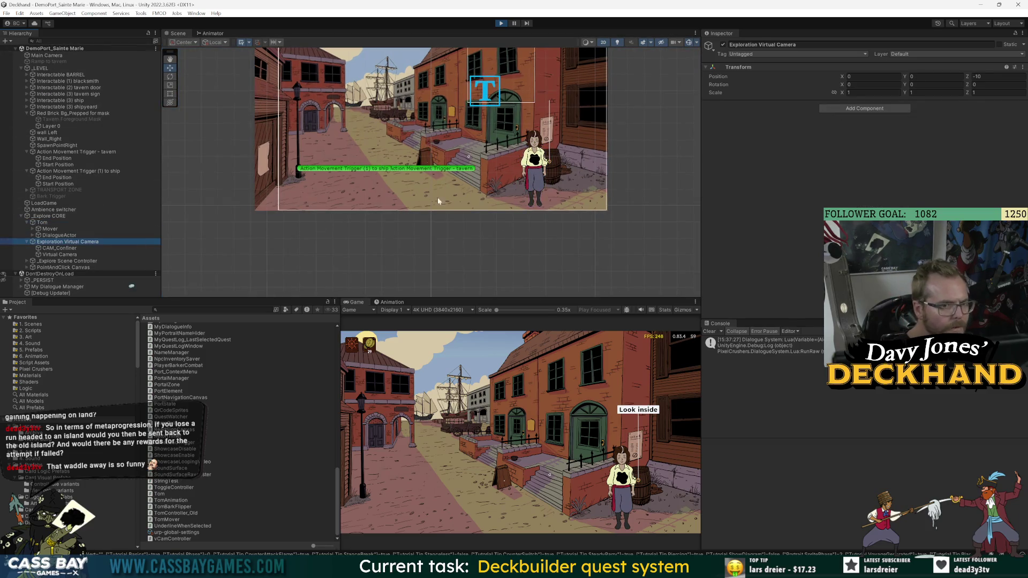
{"action": "key", "text": "f"}
{"action": "key", "text": "e"}
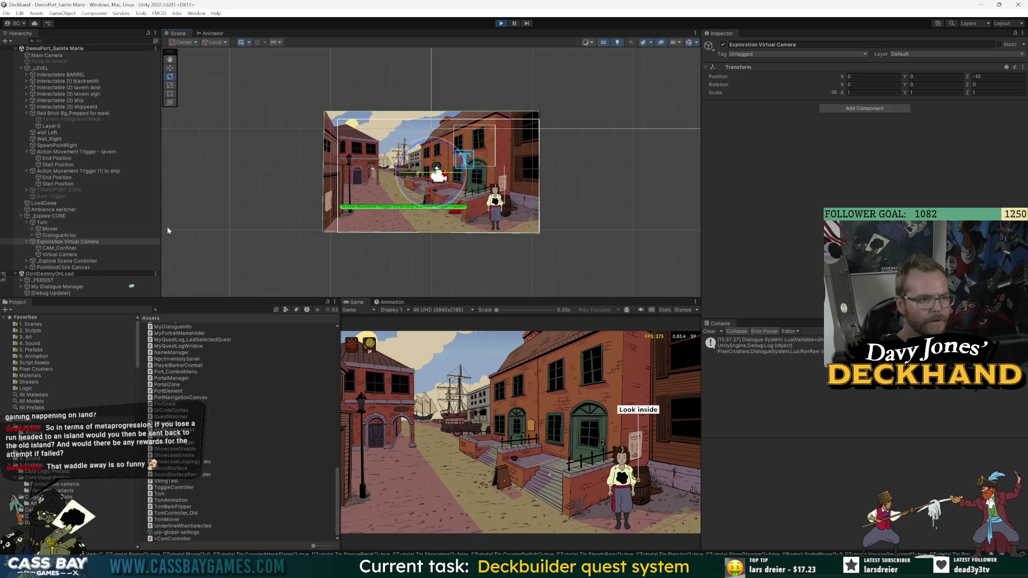
{"action": "left_click", "coordinate": [59, 254]}
{"action": "left_click", "coordinate": [59, 248]}
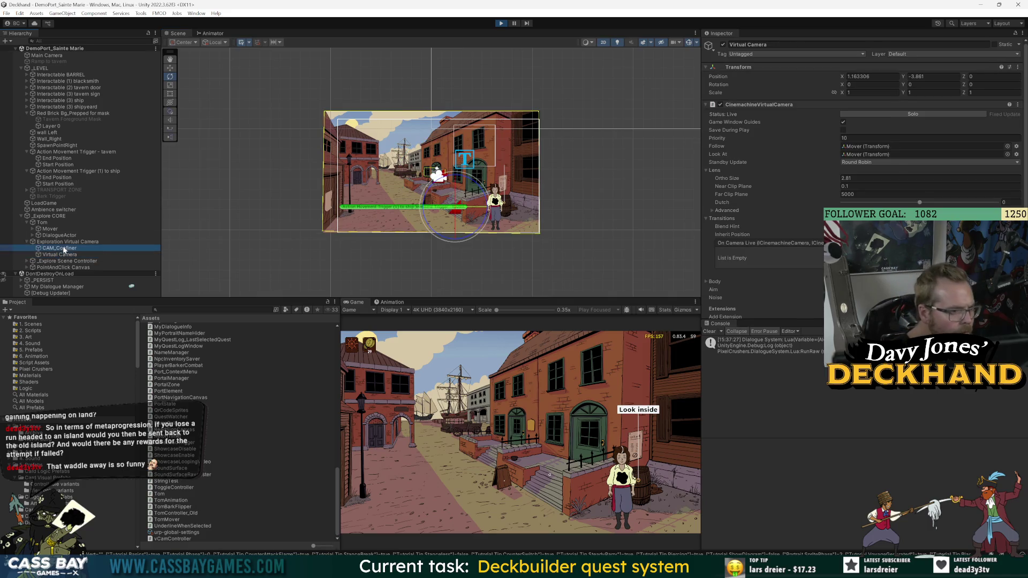
Step: Frame DialogueActor, walk Tom down the street while watching the Mover, then stop play
{"action": "left_click", "coordinate": [466, 163]}
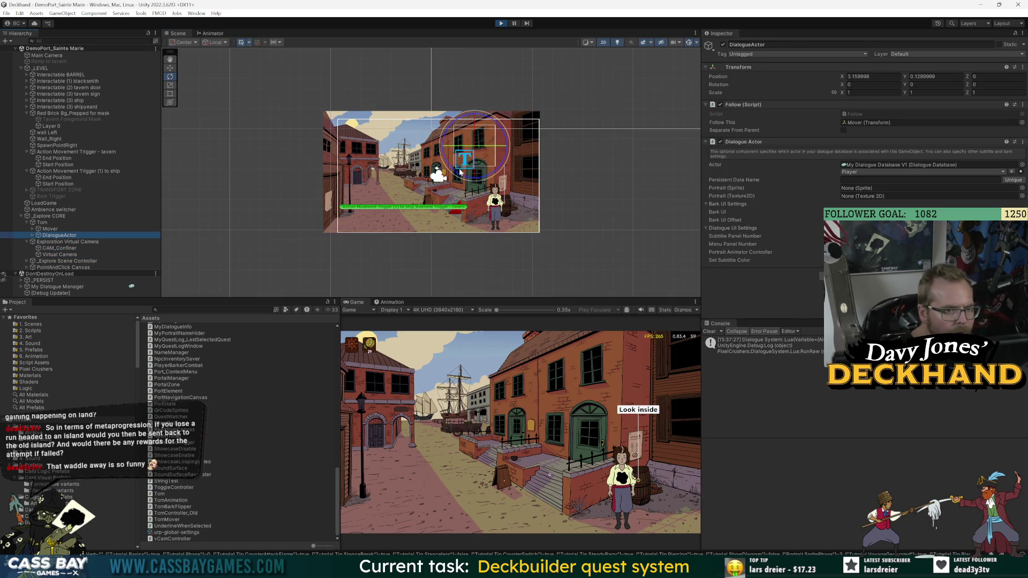
{"action": "key", "text": "f"}
{"action": "scroll", "coordinate": [471, 164], "scroll_direction": "down", "scroll_amount": 5}
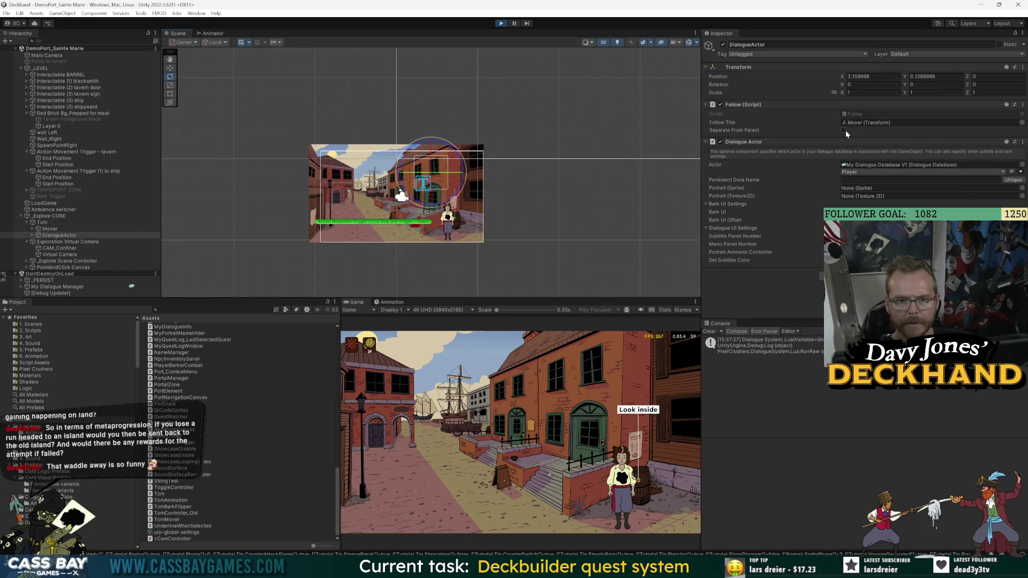
{"action": "left_click", "coordinate": [58, 236]}
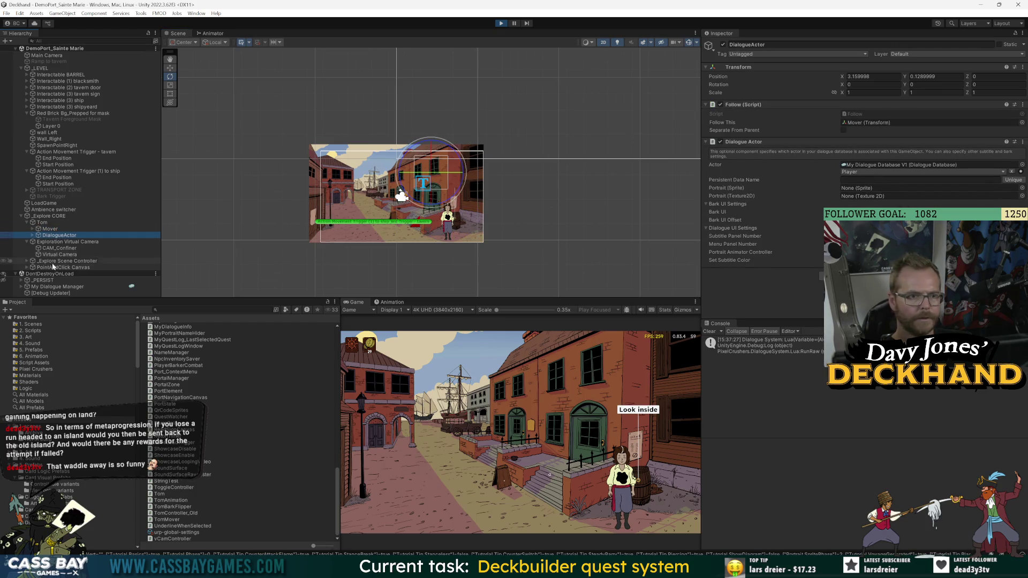
{"action": "left_click", "coordinate": [424, 483]}
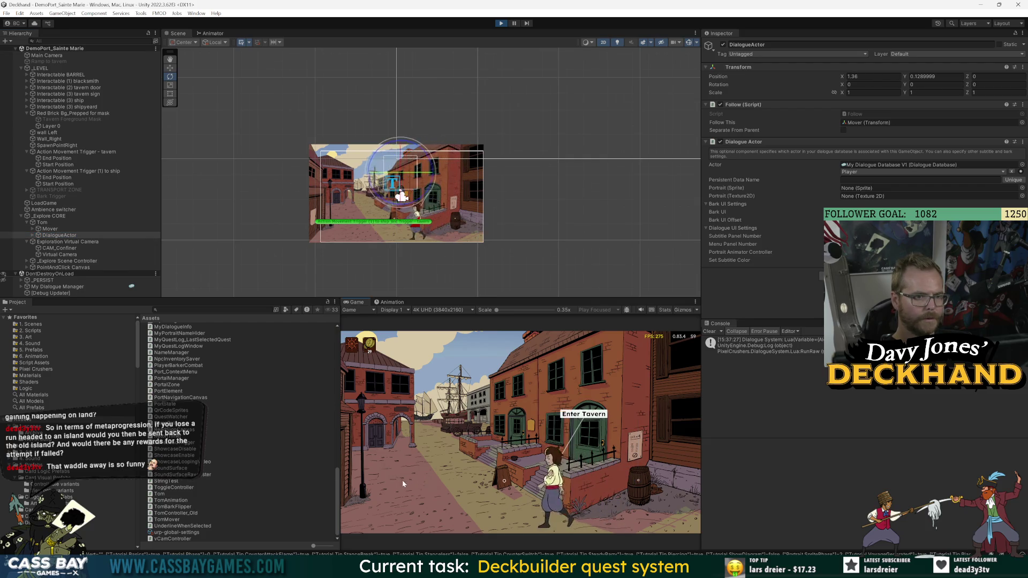
{"action": "left_click", "coordinate": [62, 229]}
{"action": "key", "text": "ctrl+p"}
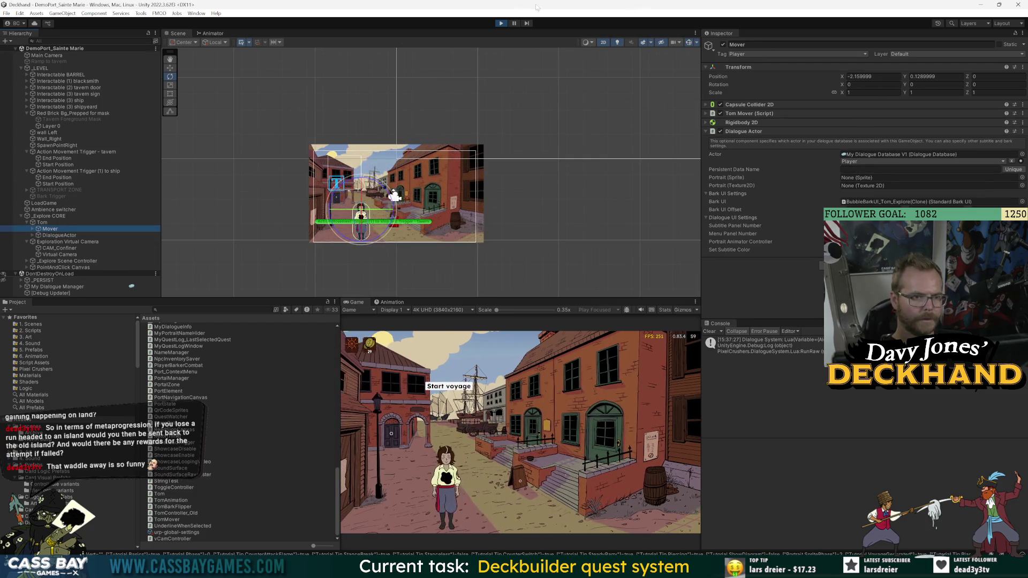
{"action": "double_click", "coordinate": [79, 241]}
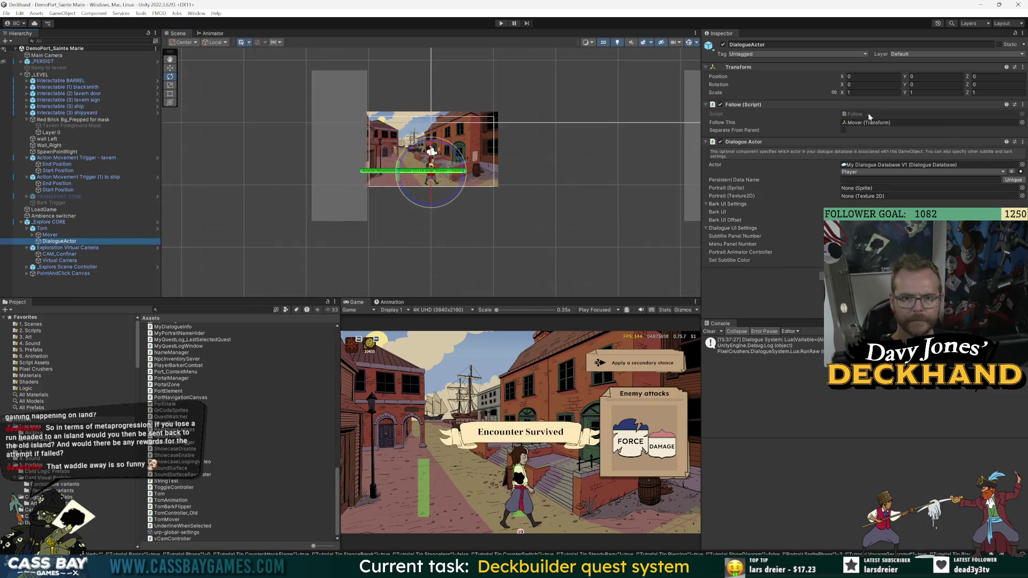
{"action": "double_click", "coordinate": [849, 116]}
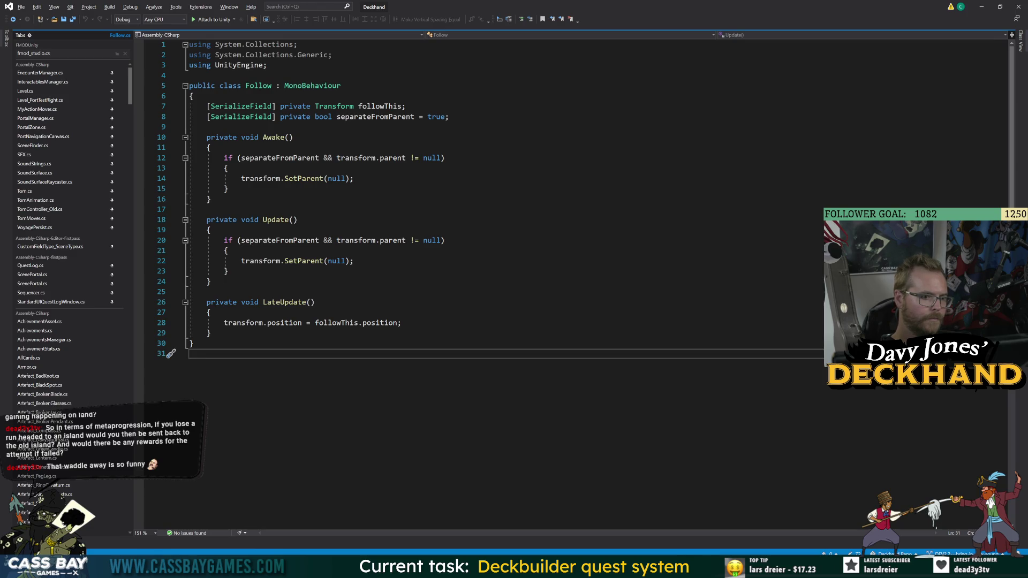
{"action": "double_click", "coordinate": [336, 323]}
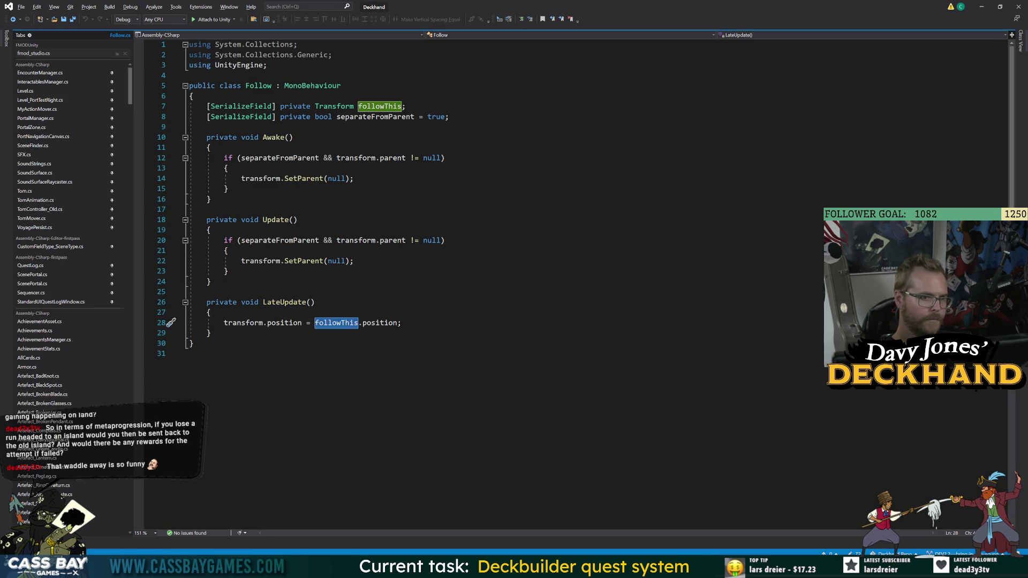
{"action": "key", "text": "alt+Tab"}
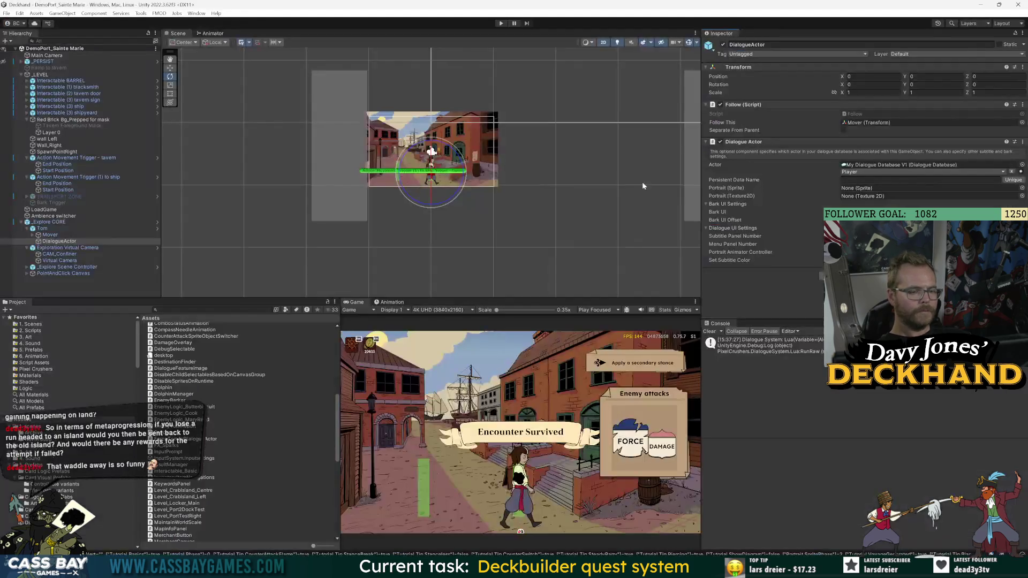
{"action": "left_click", "coordinate": [848, 124]}
Step: Select DialogueActor with the Move tool and start a play test of the bark bubble
{"action": "left_click", "coordinate": [51, 234]}
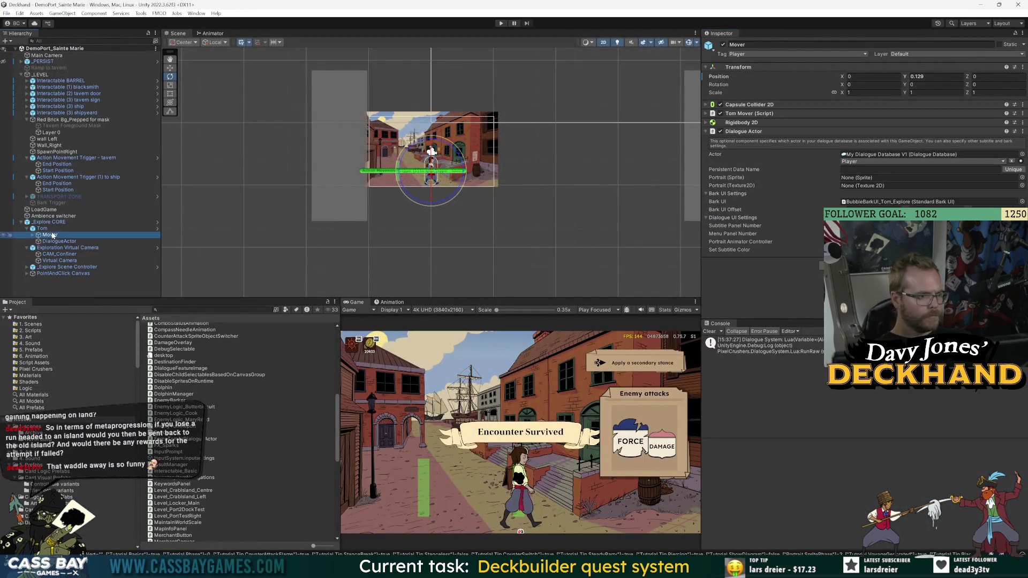
{"action": "key", "text": "w"}
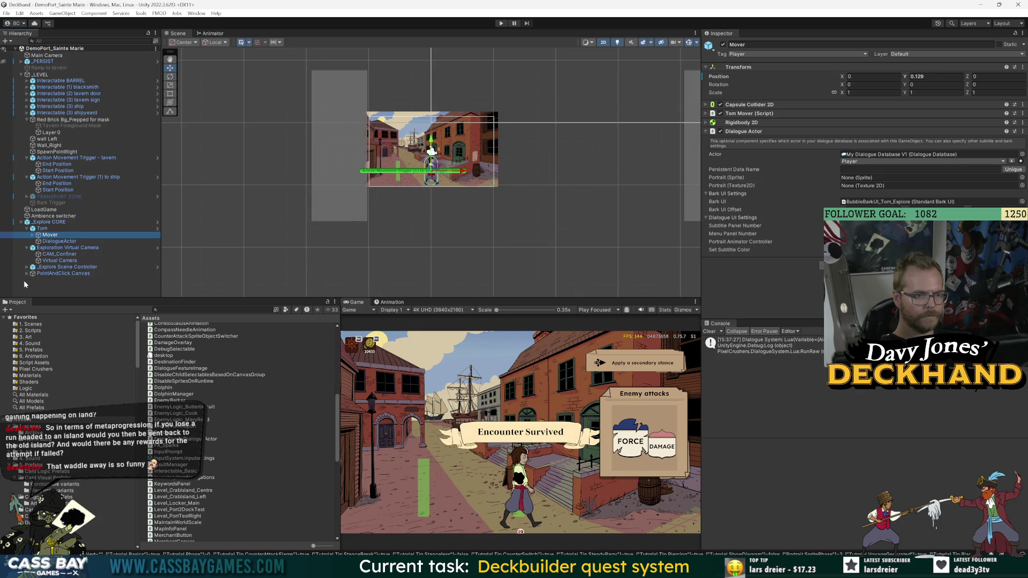
{"action": "key", "text": "Down"}
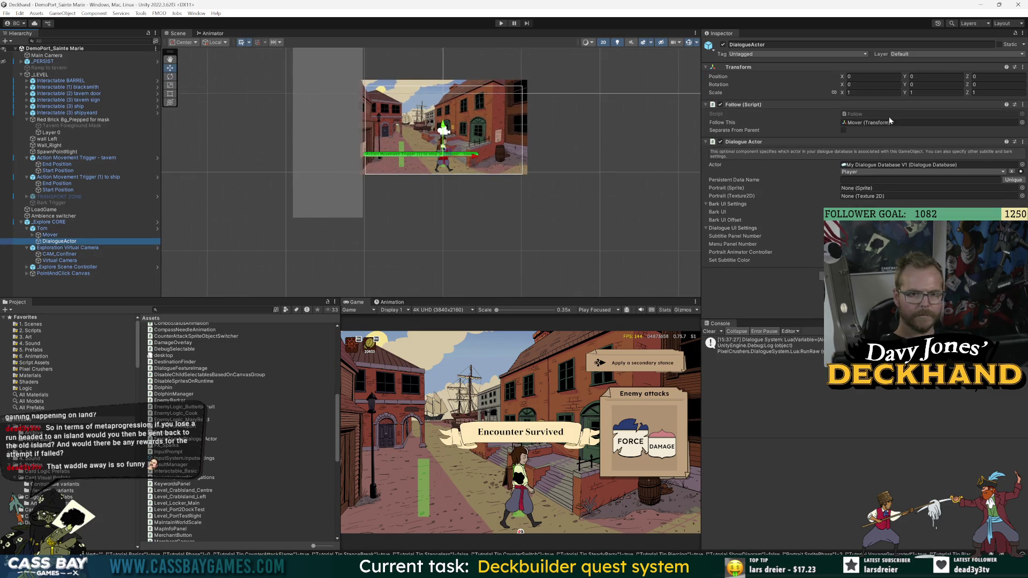
{"action": "left_click", "coordinate": [500, 24]}
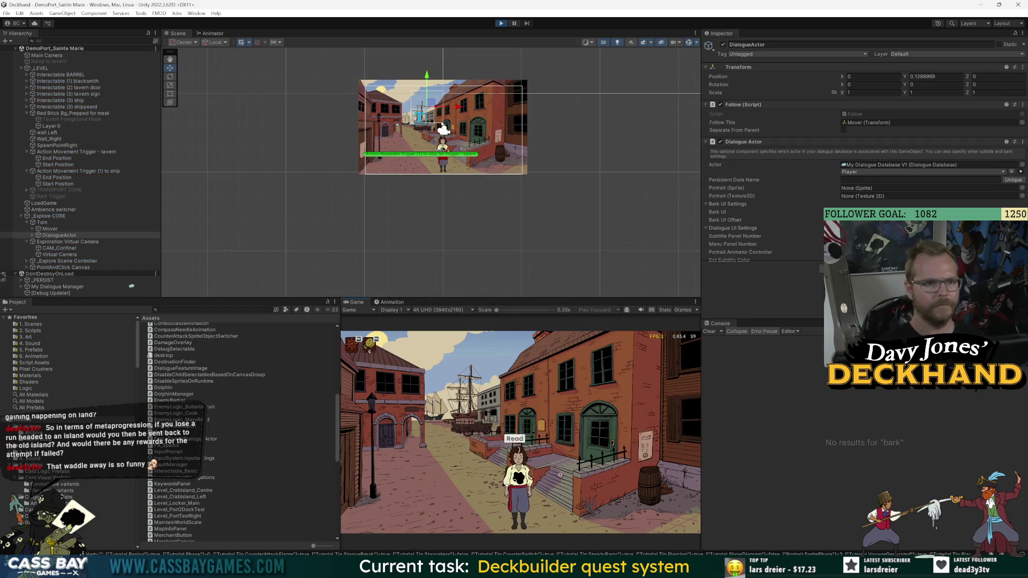
Step: Inspect the spawned bark bubble clone and DialogueActor's Follow settings while walking Tom back and forth
{"action": "left_click", "coordinate": [33, 235]}
{"action": "left_click", "coordinate": [73, 241]}
{"action": "left_click", "coordinate": [38, 241]}
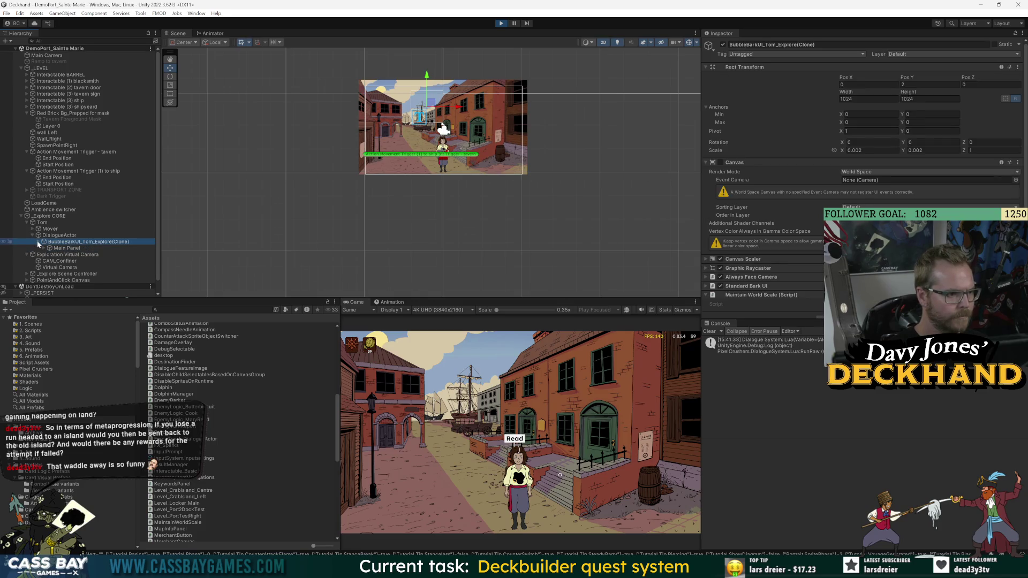
{"action": "left_click", "coordinate": [606, 467]}
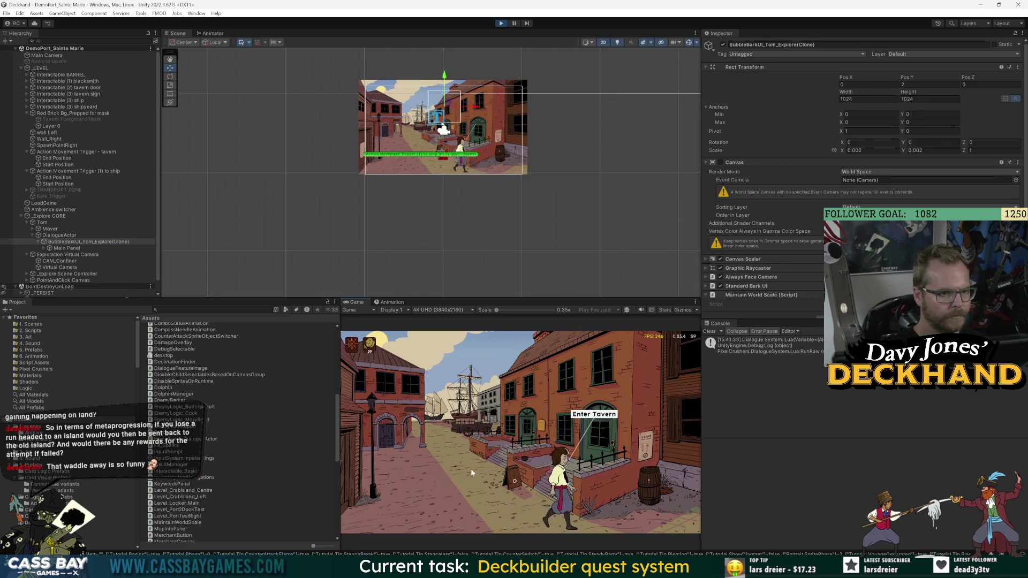
{"action": "left_click", "coordinate": [395, 458]}
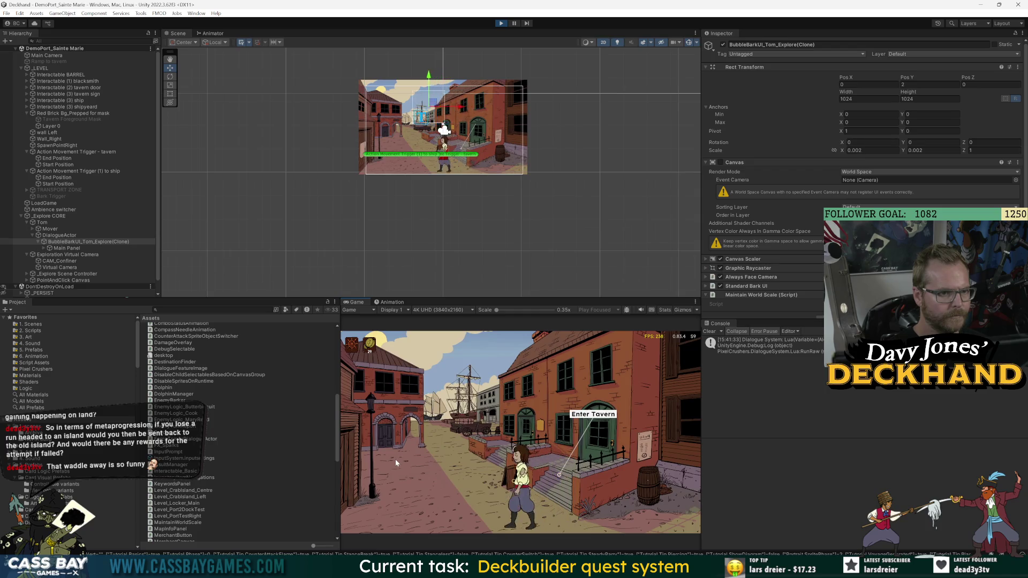
{"action": "left_click", "coordinate": [54, 243]}
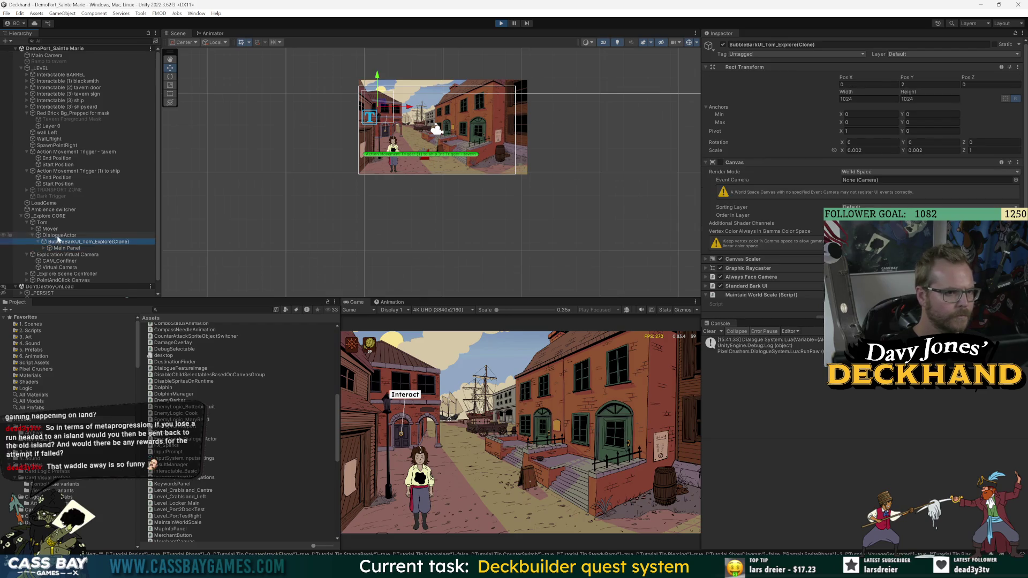
{"action": "left_click", "coordinate": [58, 236]}
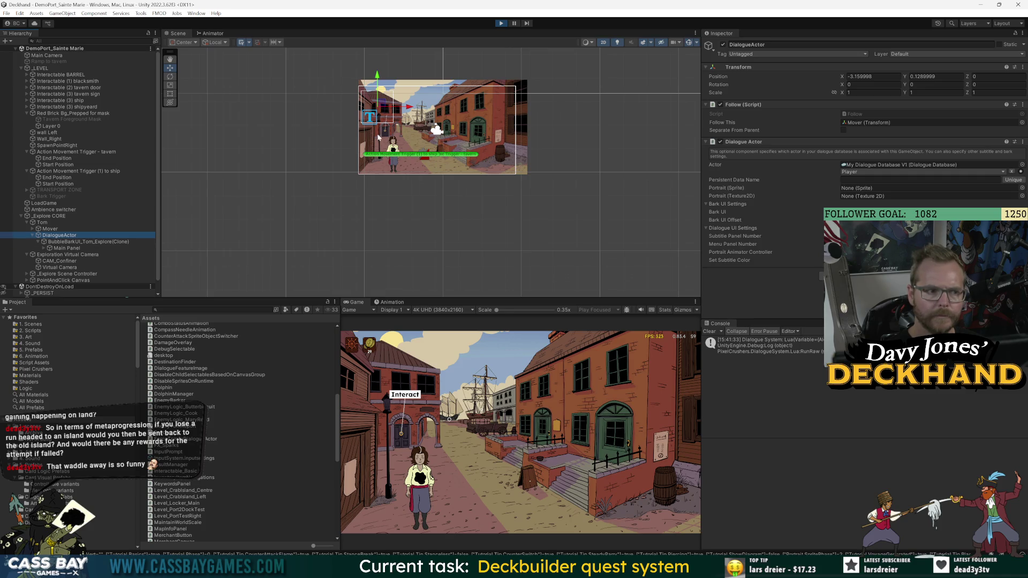
{"action": "scroll", "coordinate": [383, 131], "scroll_direction": "down", "scroll_amount": 2}
Step: Compare the Mover, DialogueActor and bark bubble clone in the Inspector during play
{"action": "left_click", "coordinate": [51, 229]}
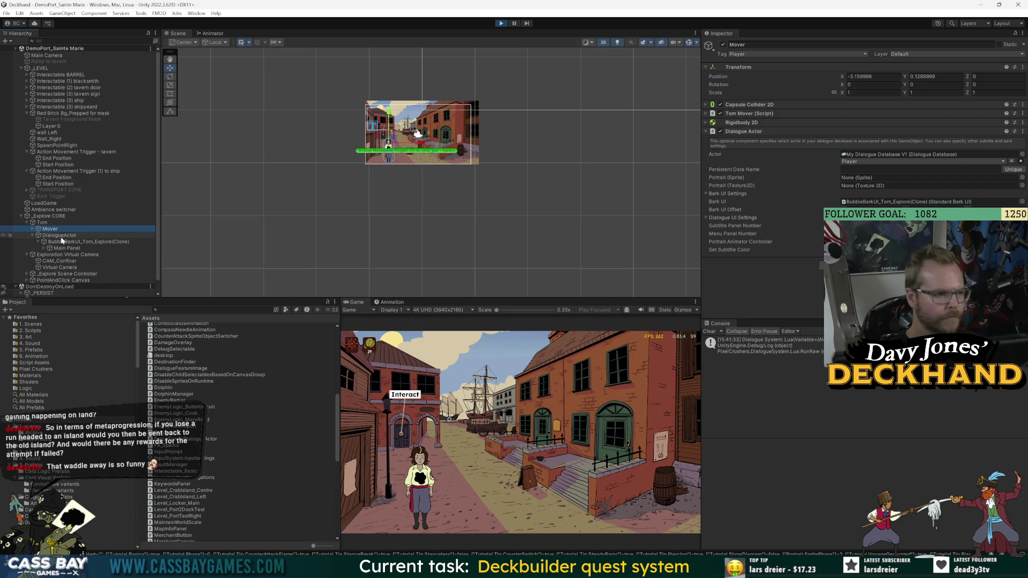
{"action": "left_click", "coordinate": [61, 238]}
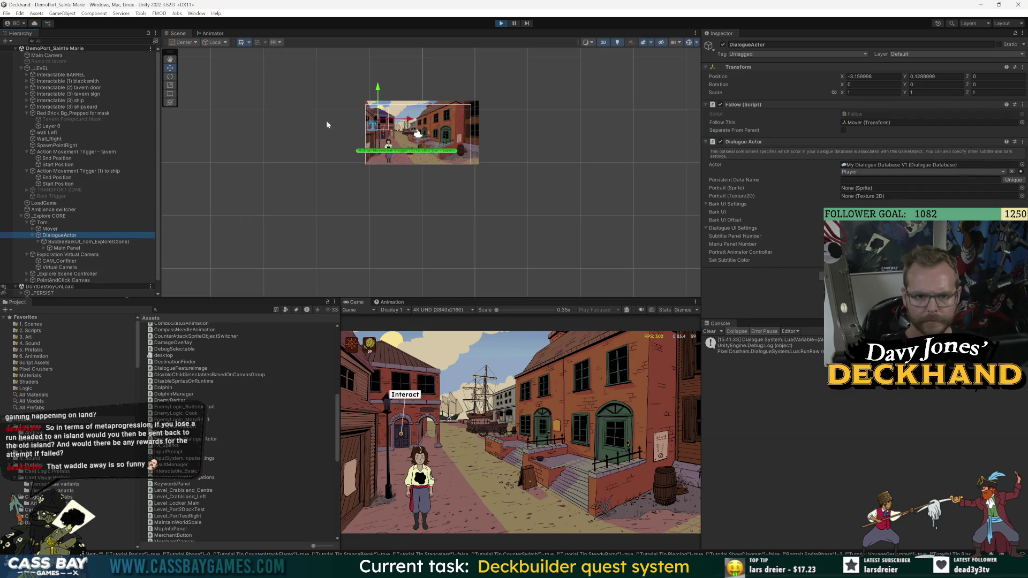
{"action": "left_click", "coordinate": [169, 94]}
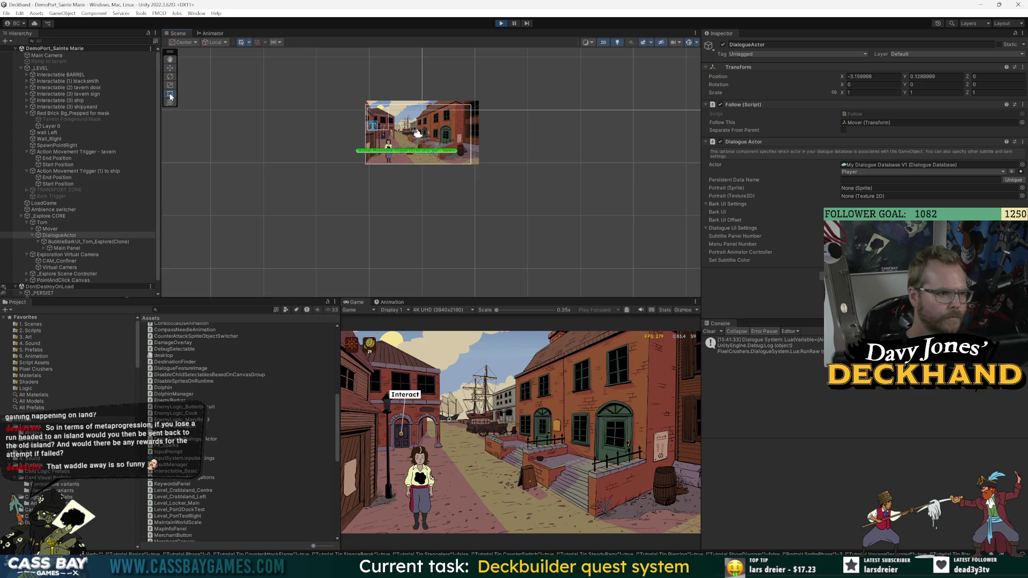
{"action": "scroll", "coordinate": [317, 114], "scroll_direction": "up", "scroll_amount": 2}
{"action": "key", "text": "w"}
{"action": "left_click", "coordinate": [63, 242]}
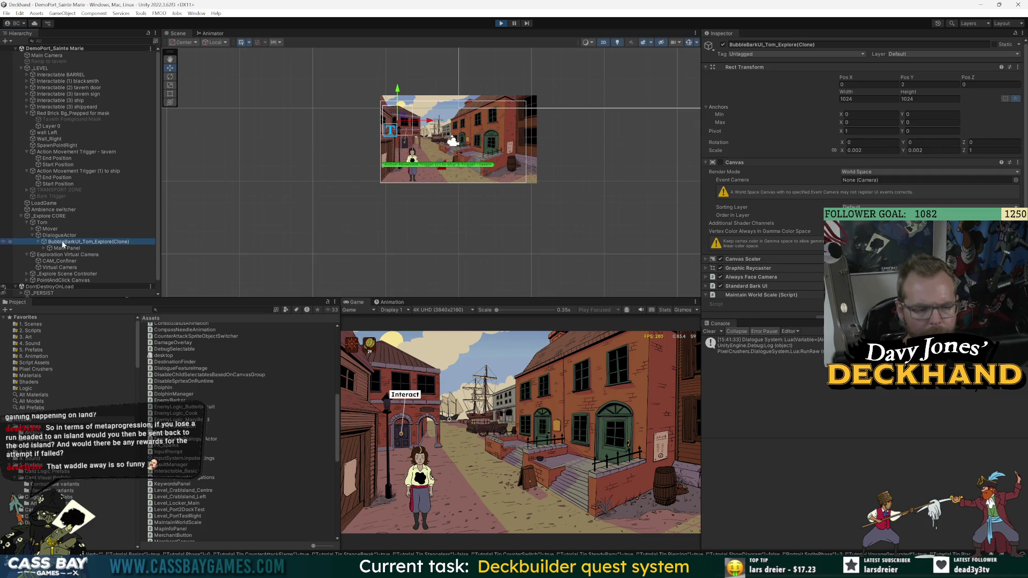
{"action": "left_click", "coordinate": [56, 237]}
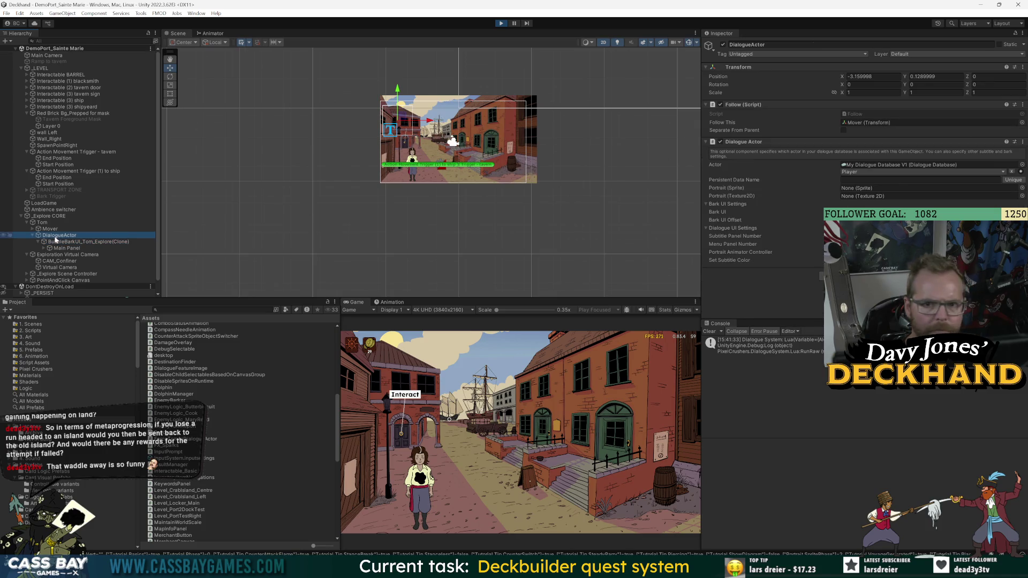
{"action": "left_click", "coordinate": [56, 230]}
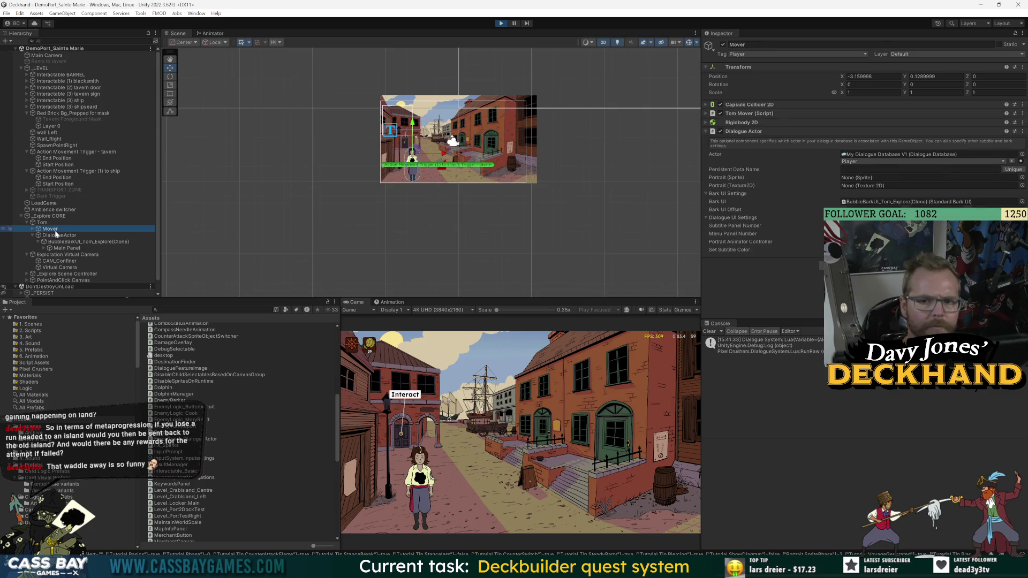
{"action": "left_click", "coordinate": [57, 237]}
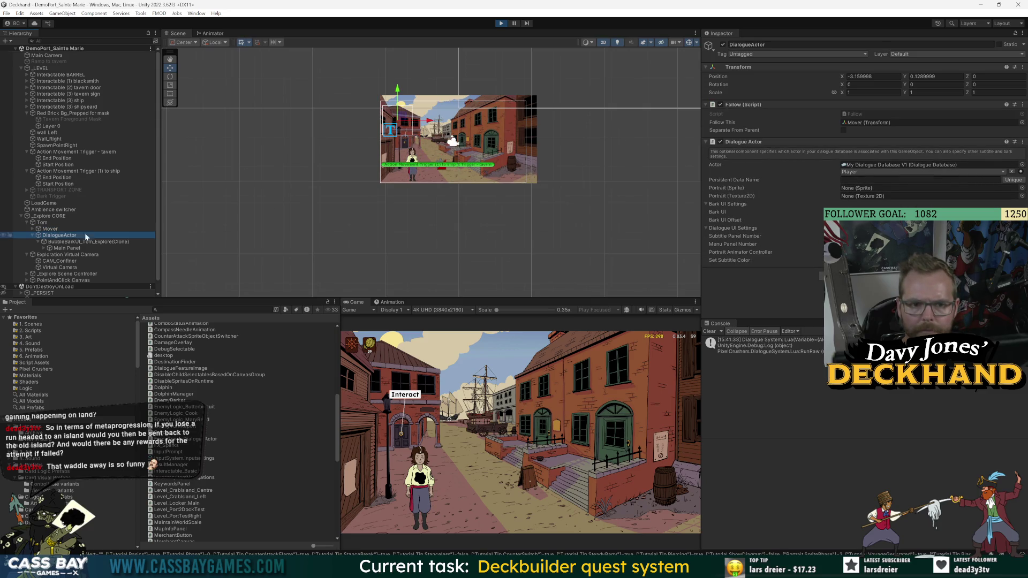
Step: Tick Separate From Parent on DialogueActor's Follow script and walk Tom toward the stairs
{"action": "left_click", "coordinate": [843, 130]}
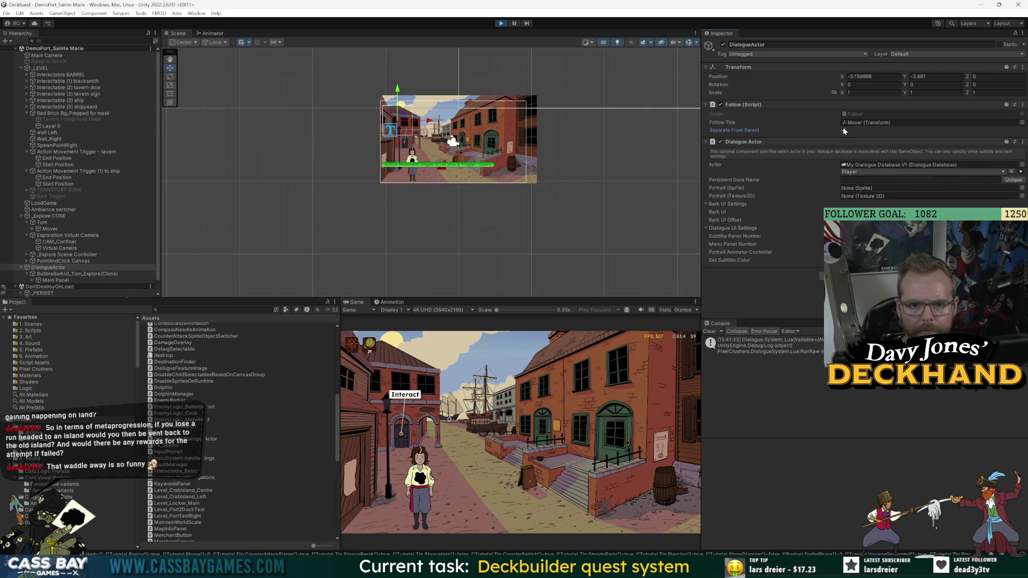
{"action": "left_click", "coordinate": [606, 471]}
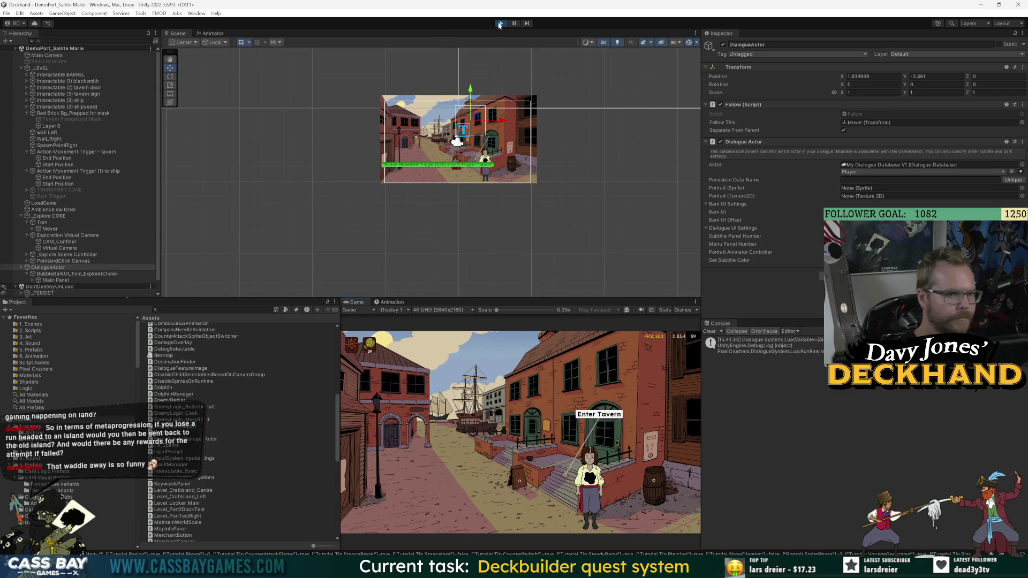
{"action": "key", "text": "alt+Tab"}
Step: Glance at the Follow.cs script in Visual Studio alongside the Unity editor
{"action": "key", "text": "alt+Tab"}
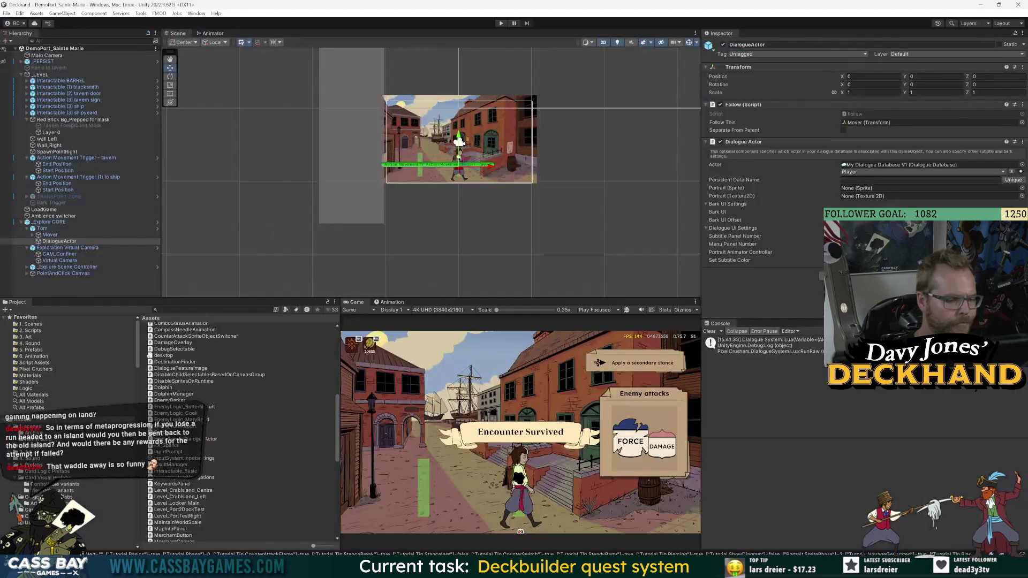
{"action": "key", "text": "alt+Tab"}
{"action": "left_click", "coordinate": [214, 344]}
{"action": "key", "text": "alt+Tab"}
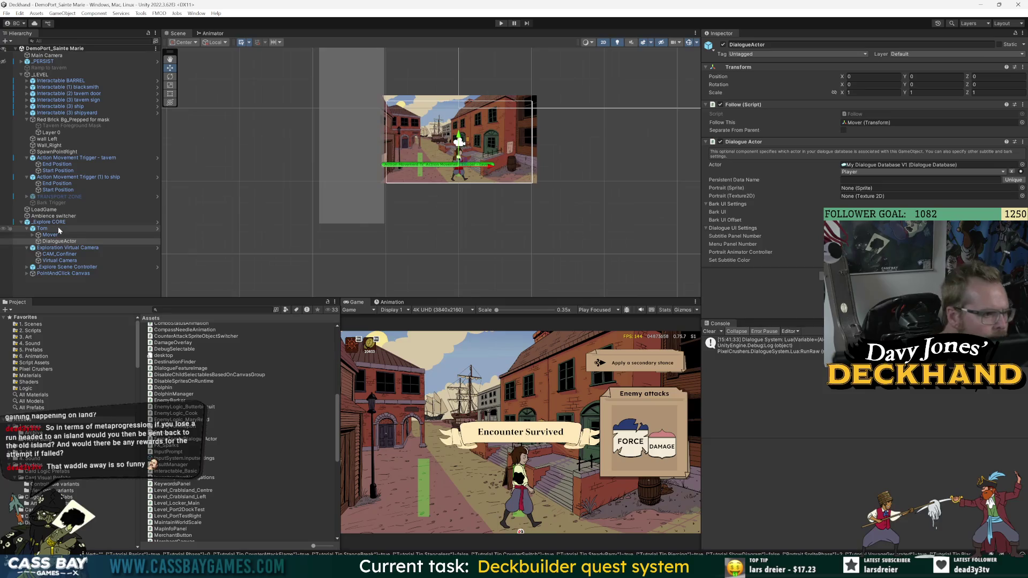
Step: In the Tom prefab, tick Separate From Parent on DialogueActor's Follow script, then play the game
{"action": "left_click", "coordinate": [58, 229]}
{"action": "left_click", "coordinate": [157, 229]}
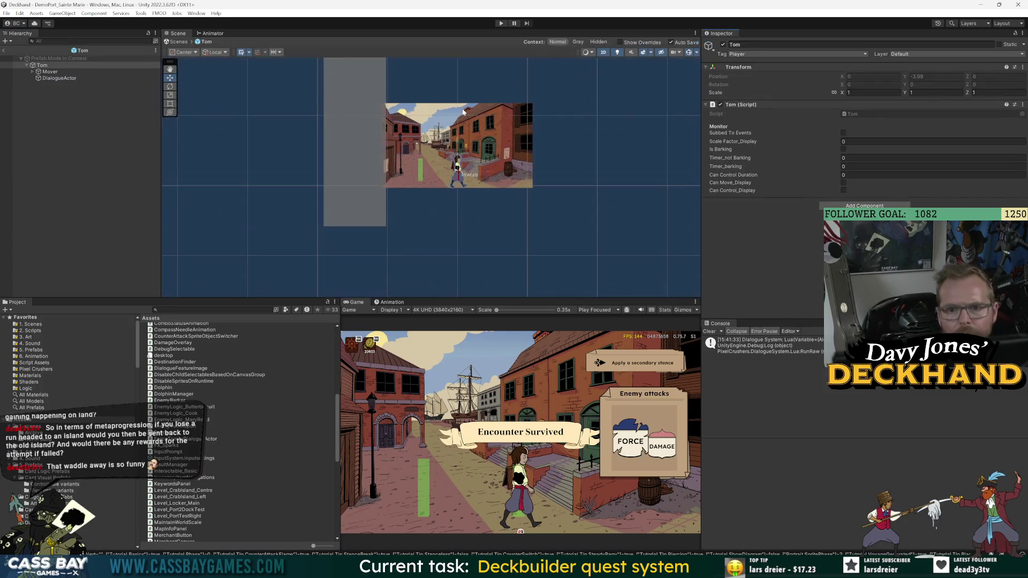
{"action": "left_click", "coordinate": [54, 71]}
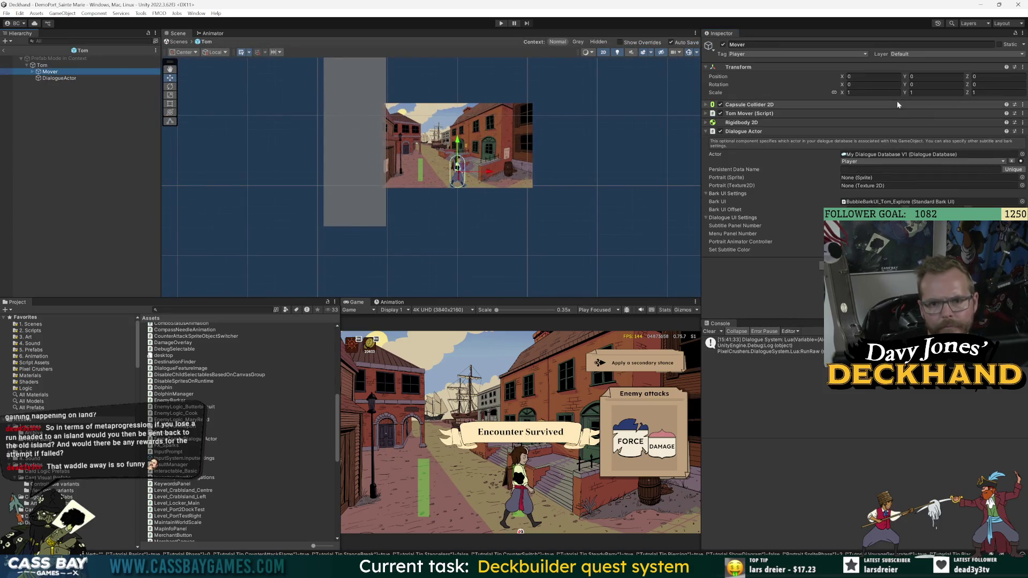
{"action": "key", "text": "Down"}
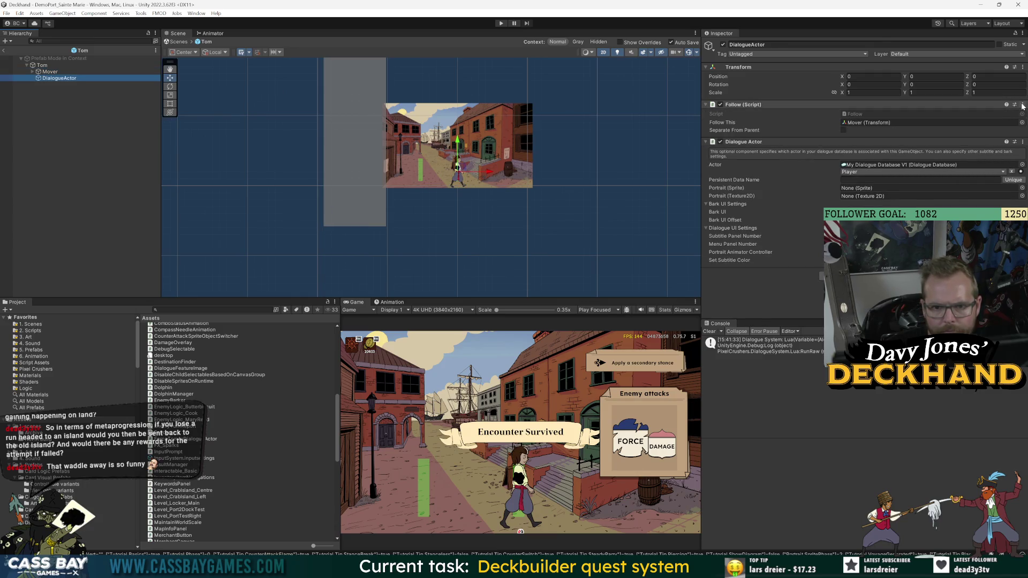
{"action": "left_click", "coordinate": [48, 65]}
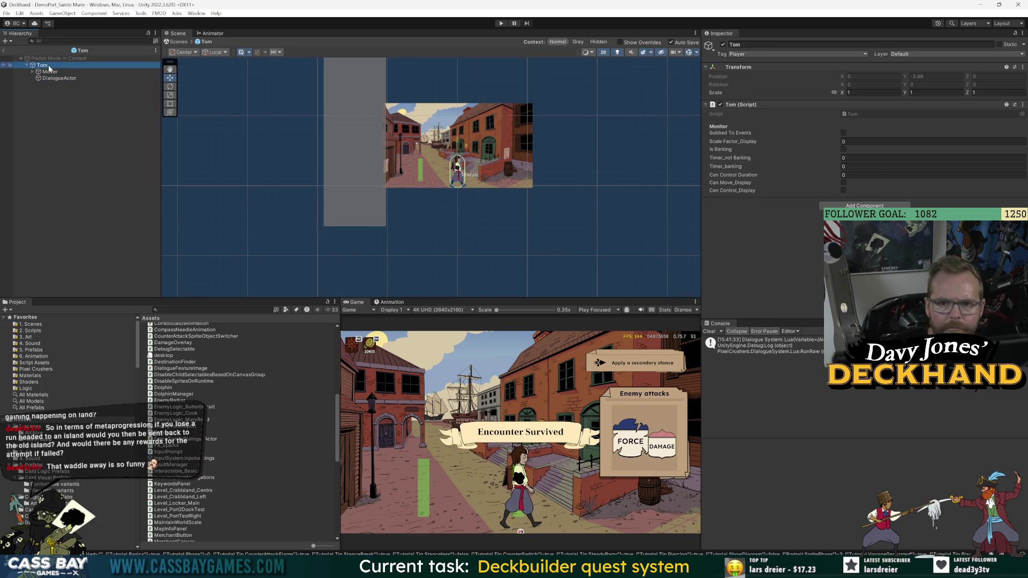
{"action": "left_click", "coordinate": [56, 78]}
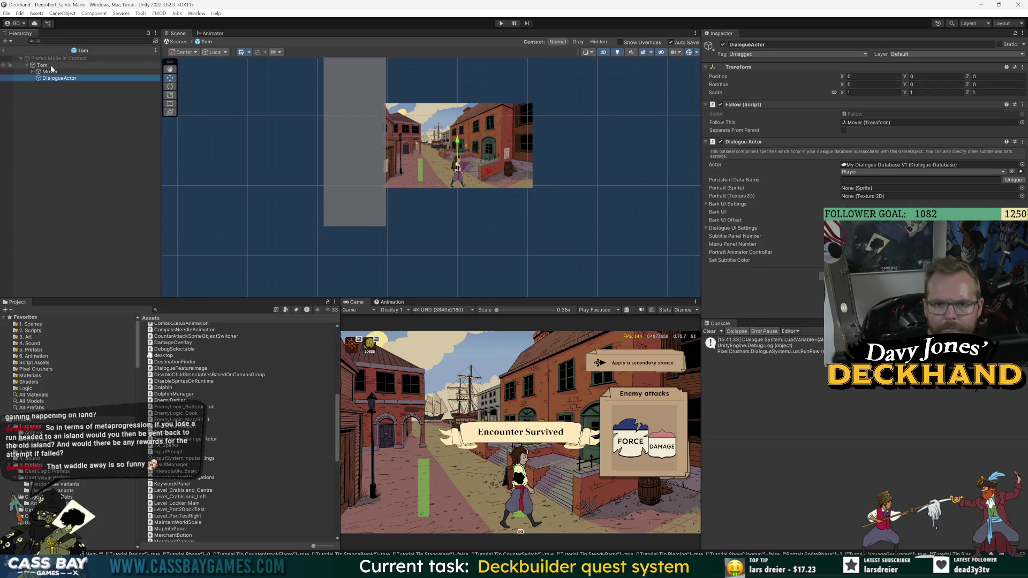
{"action": "left_click", "coordinate": [843, 130]}
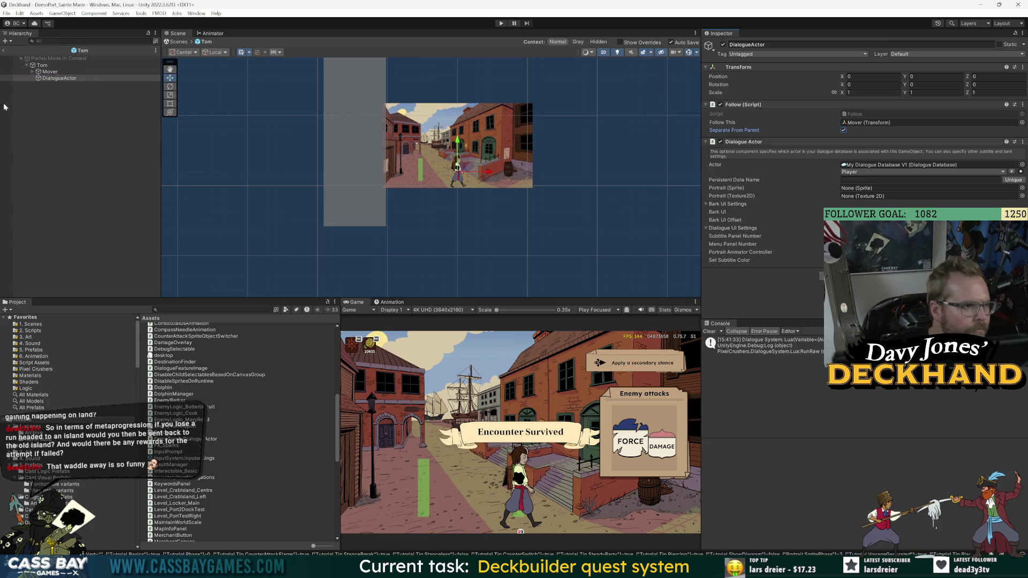
{"action": "left_click", "coordinate": [4, 50]}
{"action": "left_click", "coordinate": [501, 24]}
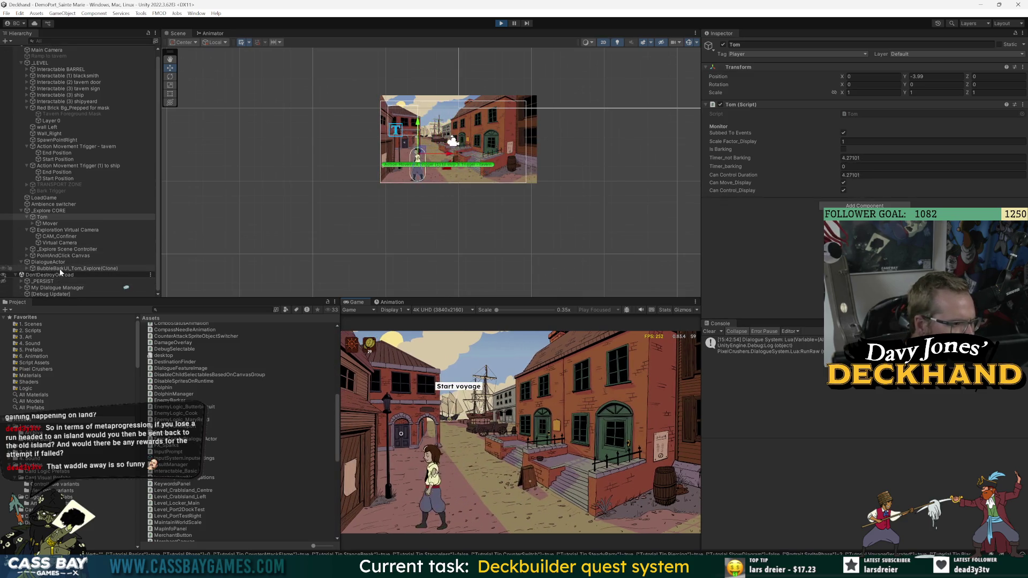
Step: While running, set DialogueActor's Transform Position X to -2.47, then select Tom
{"action": "left_click", "coordinate": [42, 263]}
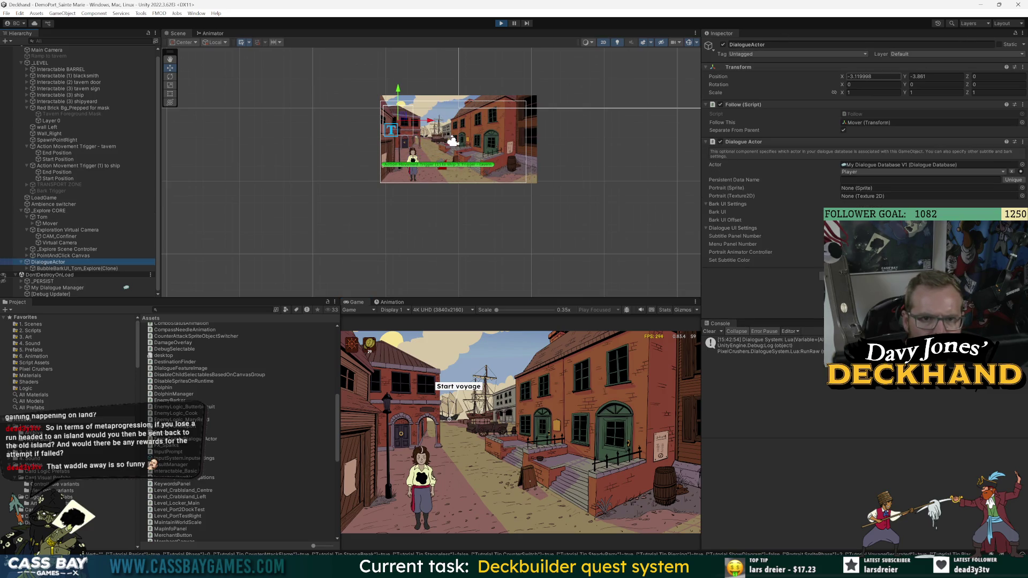
{"action": "left_click", "coordinate": [869, 76]}
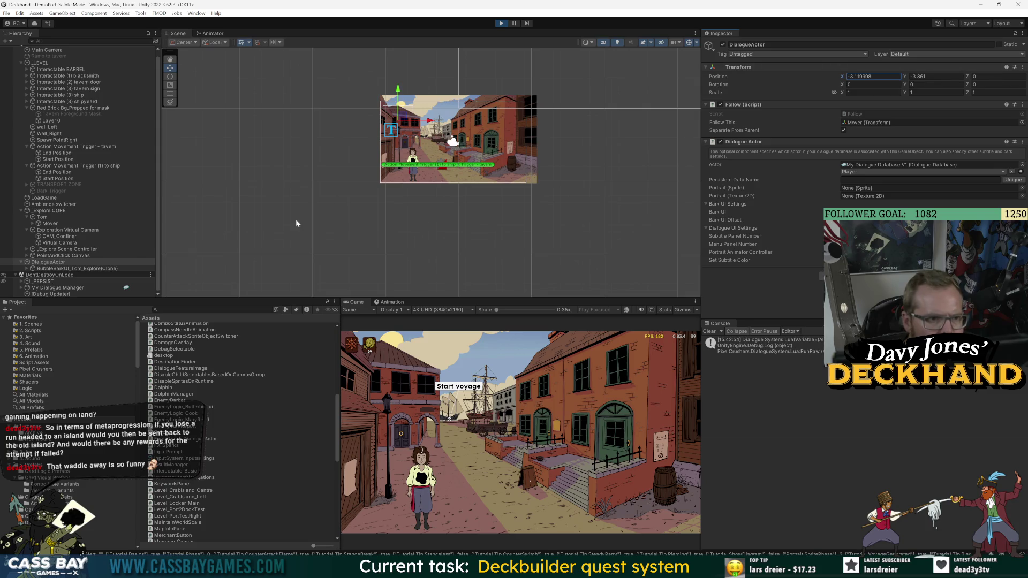
{"action": "type", "text": "-2.47"}
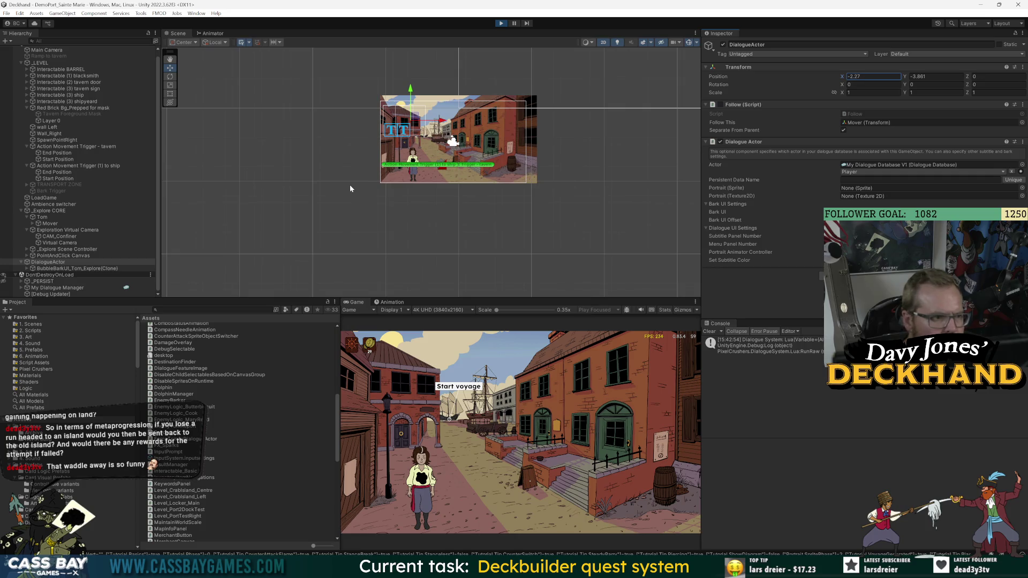
{"action": "left_click", "coordinate": [43, 218]}
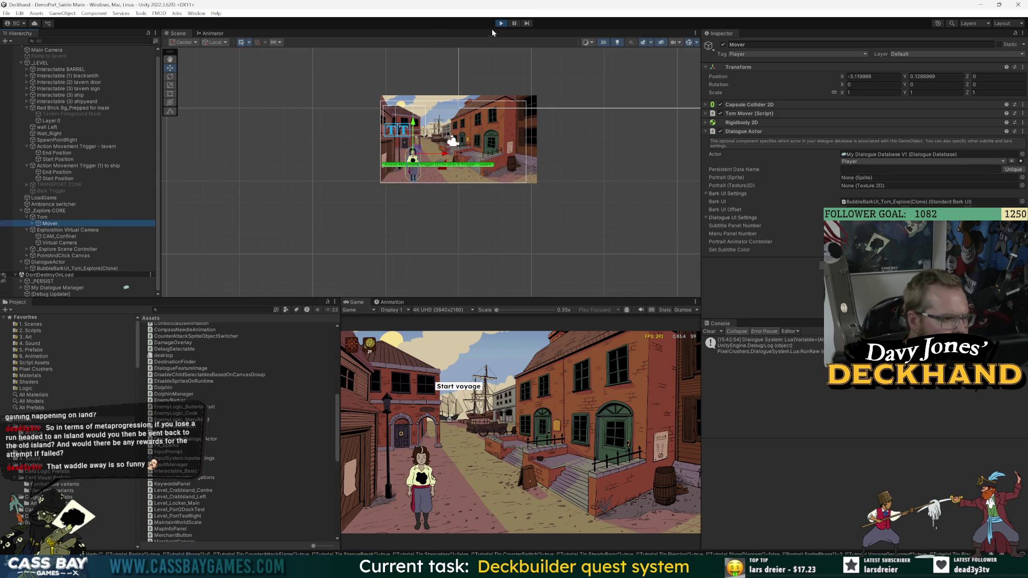
Step: Review separateFromParent and followThis usage in Follow.cs in Visual Studio
{"action": "key", "text": "alt+Tab"}
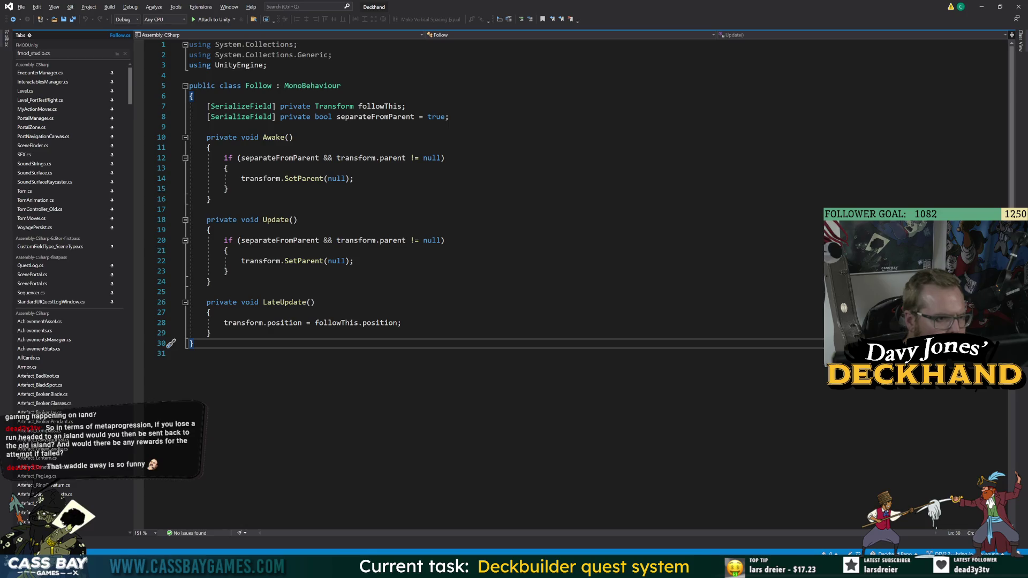
{"action": "double_click", "coordinate": [272, 159]}
{"action": "left_click", "coordinate": [244, 323]}
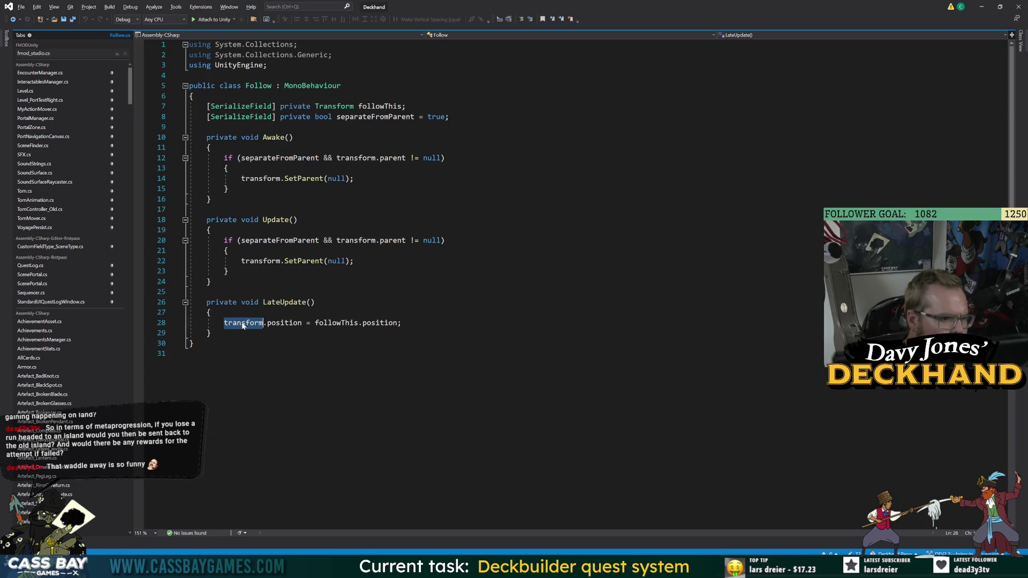
{"action": "double_click", "coordinate": [336, 323]}
{"action": "left_click", "coordinate": [380, 323]}
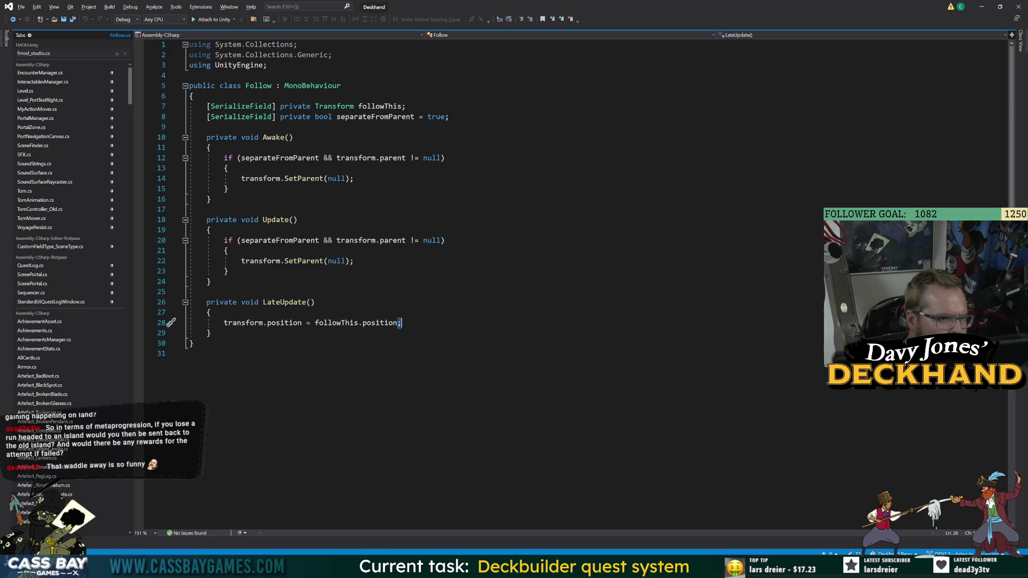
{"action": "left_click", "coordinate": [189, 353]}
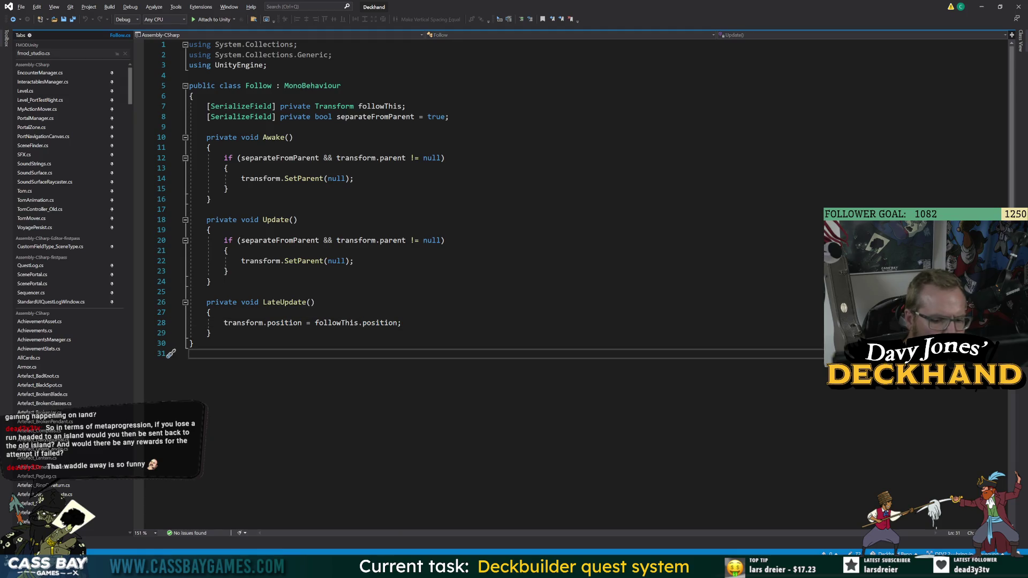
Step: Open _Explore CORE in Prefab Mode and try dragging DialogueActor onto Mover
{"action": "key", "text": "alt+Tab"}
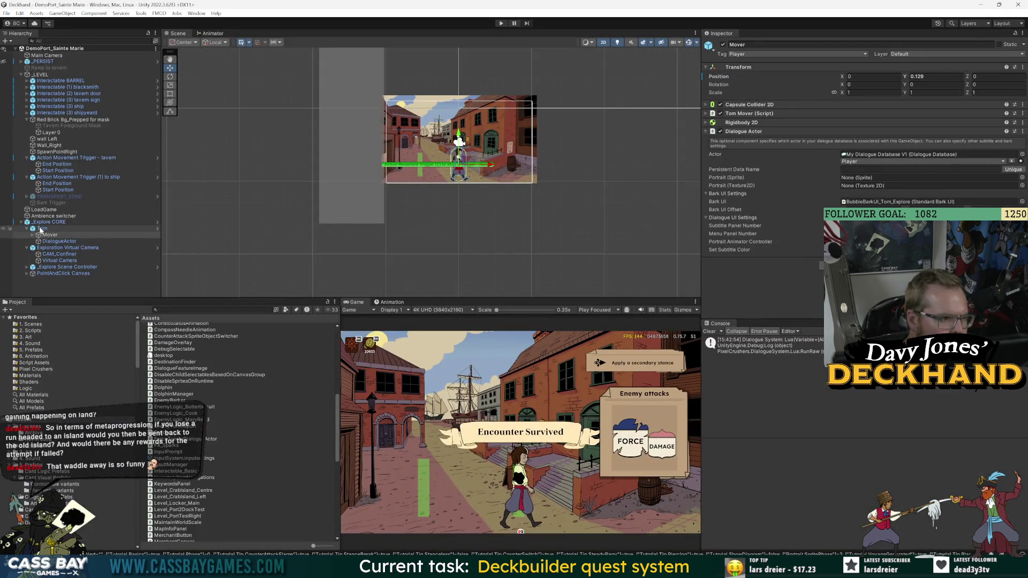
{"action": "left_click", "coordinate": [980, 75]}
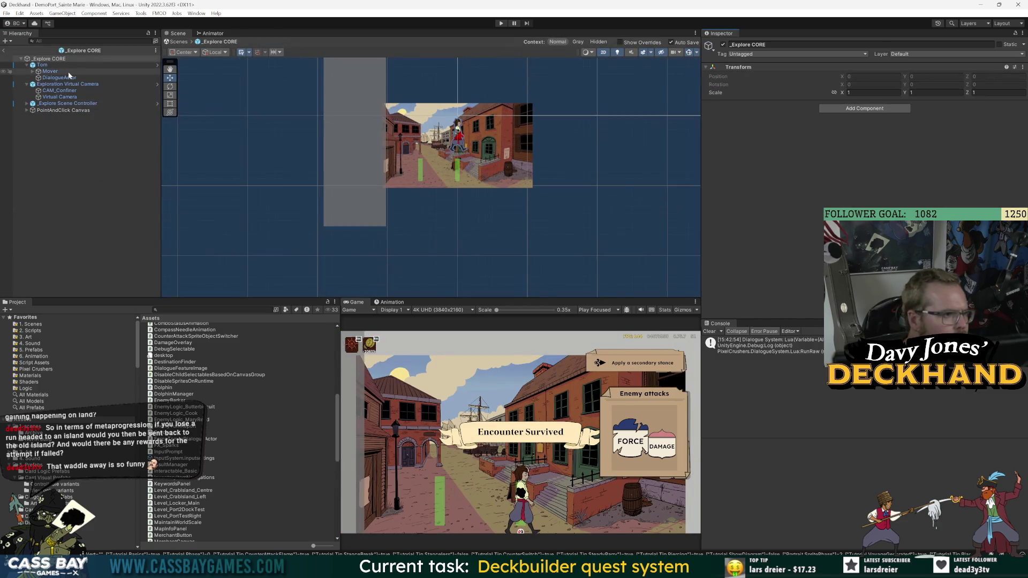
{"action": "left_click_drag", "start_coordinate": [47, 79], "coordinate": [52, 73]}
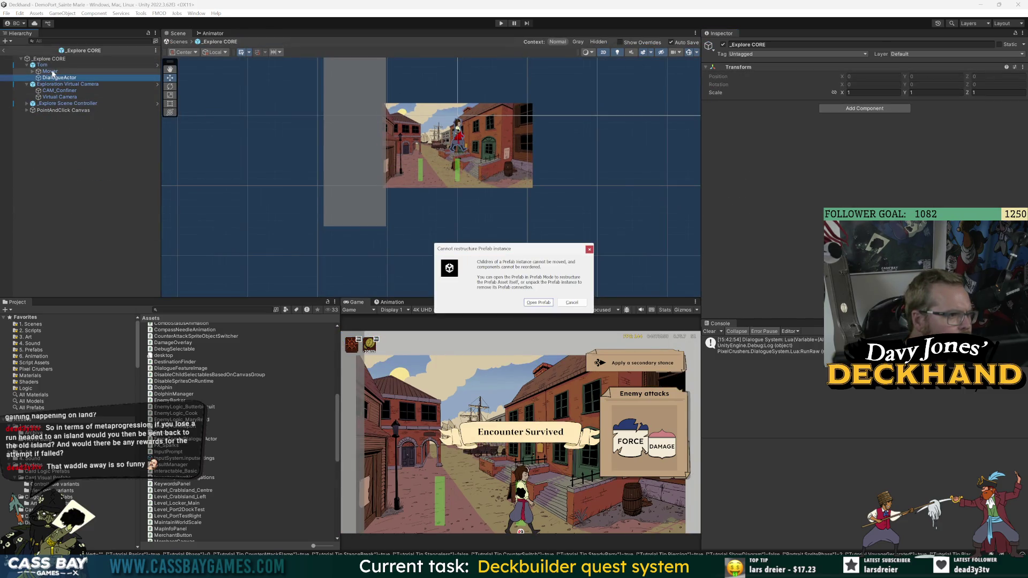